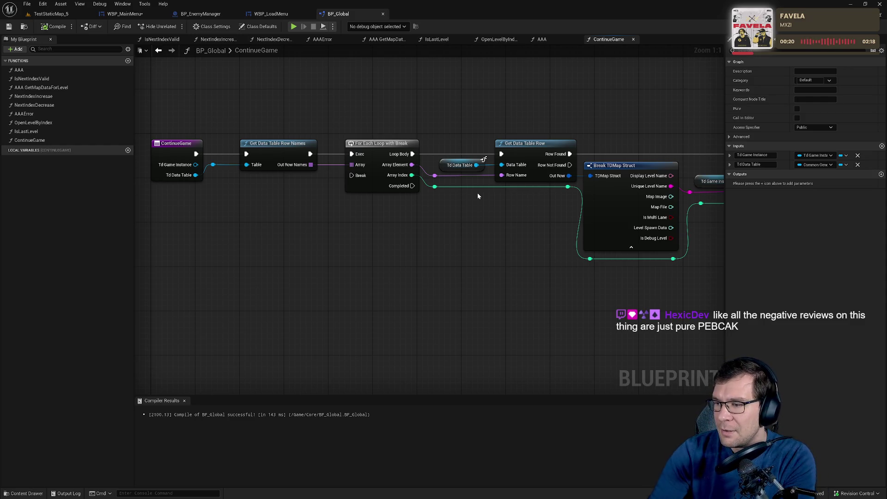
Pan the ContinueGame graph from Is Level Complete to the entry node and check the Table pin's options.
mouse_move(457, 139)
mouse_down()
mouse_move(445, 249)
mouse_move(425, 263)
mouse_move(382, 257)
mouse_move(427, 251)
mouse_move(507, 272)
mouse_move(639, 248)
mouse_up()
mouse_move(137, 248)
mouse_down()
mouse_move(454, 242)
mouse_move(388, 240)
mouse_up()
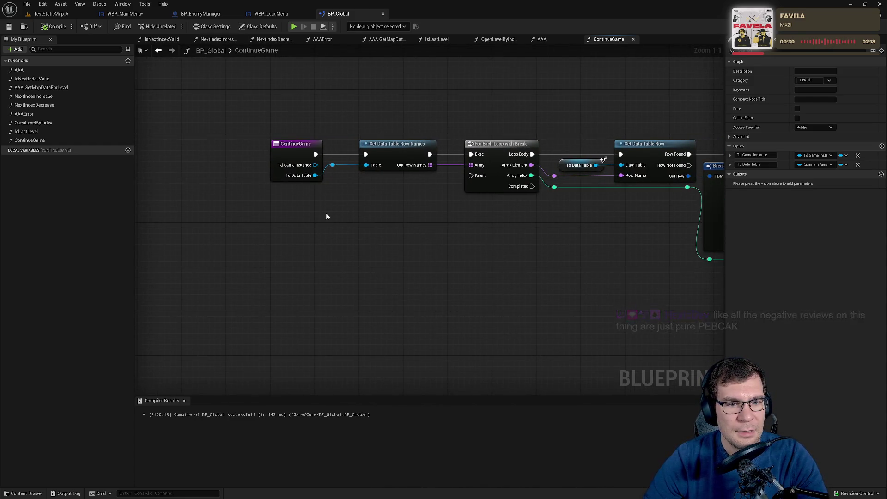
drag(338, 215, 374, 233)
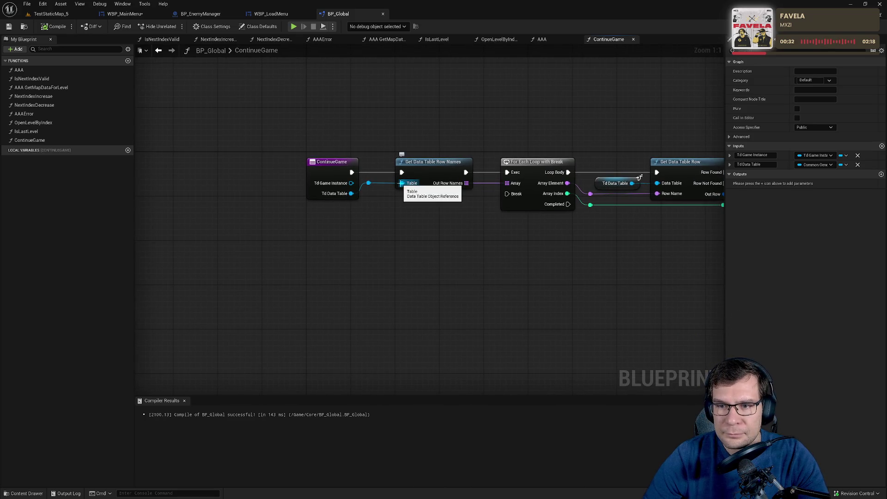
right_click(402, 185)
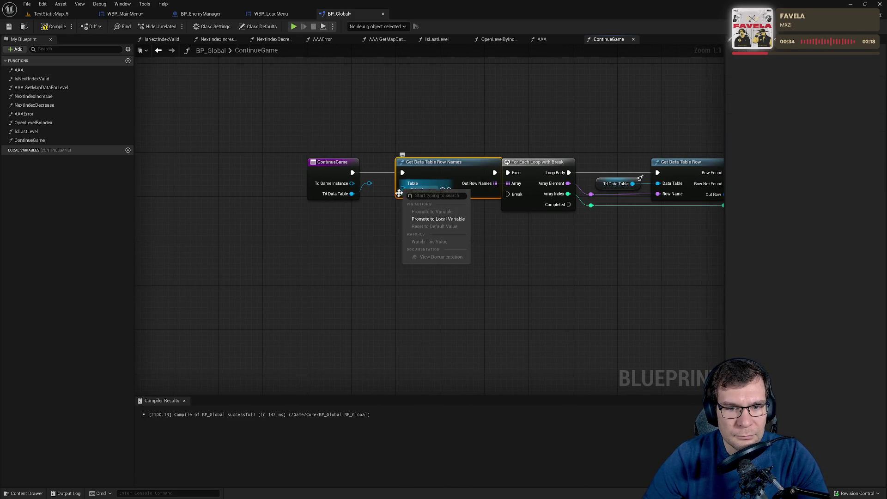
click(403, 189)
Browse the data tables offered for the Table input, then switch to the WBP_LoadMenu event graph.
click(421, 189)
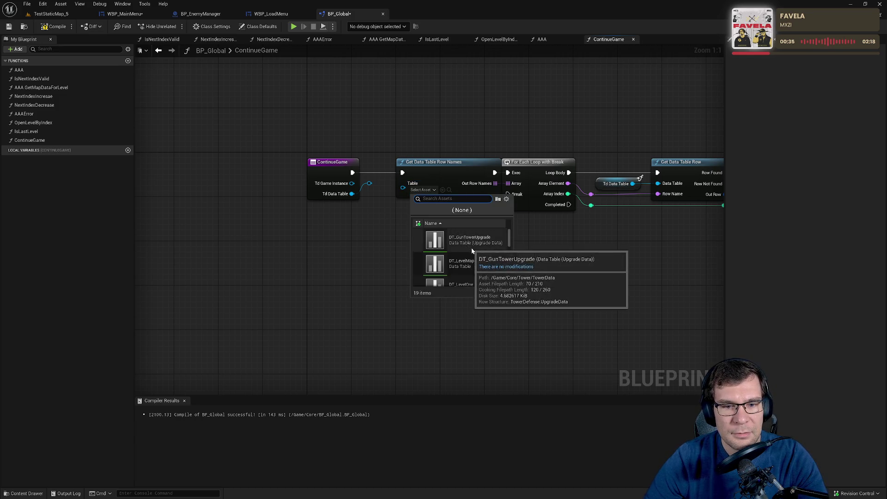
scroll(481, 258, down, 1)
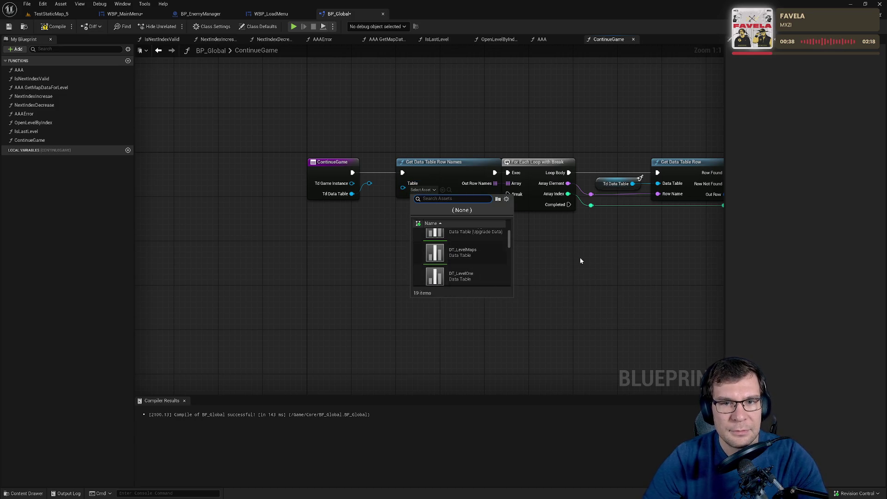
click(268, 14)
click(268, 15)
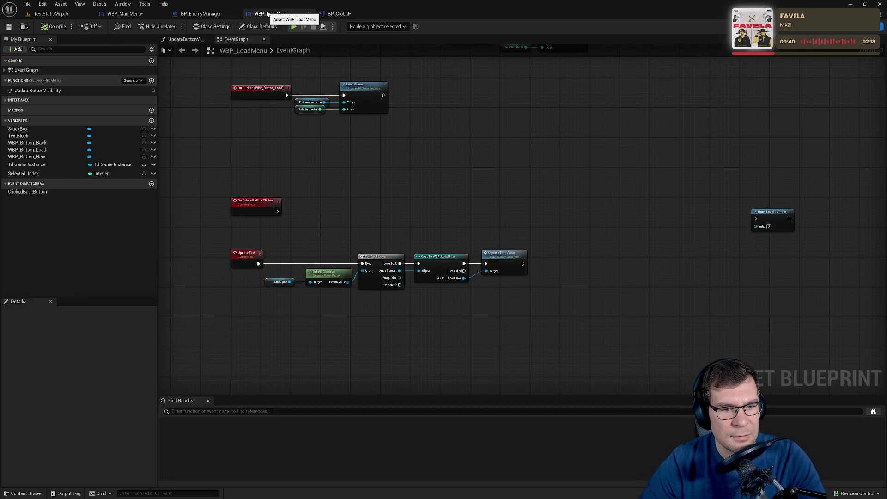
Go to WBP_MainMenu's ContinueGame graph and select the upper Select Level Data node.
click(206, 14)
click(130, 15)
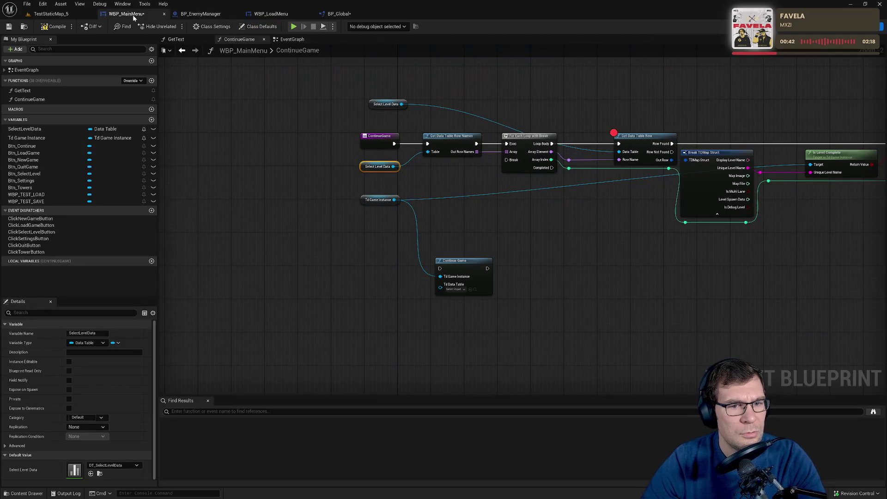
click(381, 105)
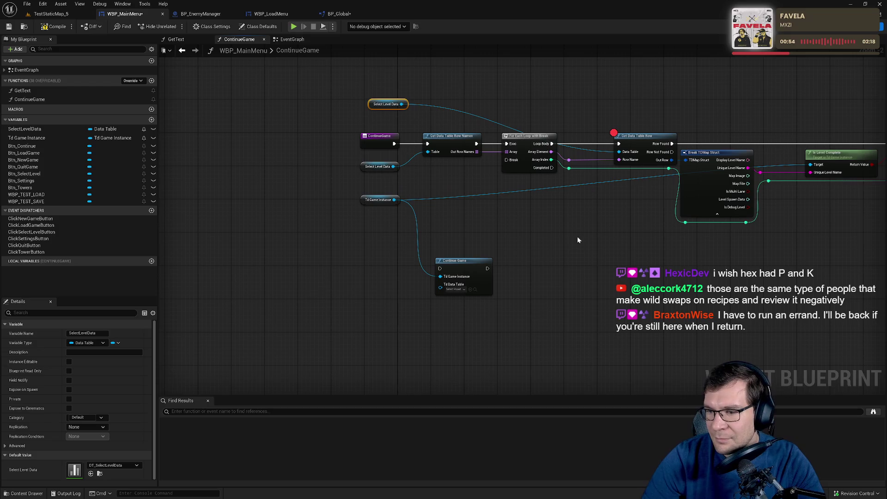
mouse_move(577, 237)
mouse_down()
mouse_move(528, 260)
mouse_move(657, 267)
mouse_move(546, 265)
mouse_up()
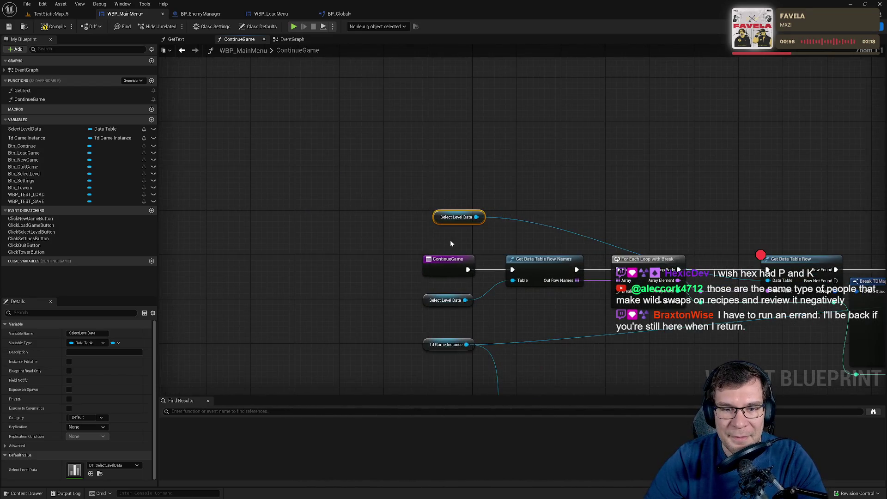
scroll(450, 239, up, 2)
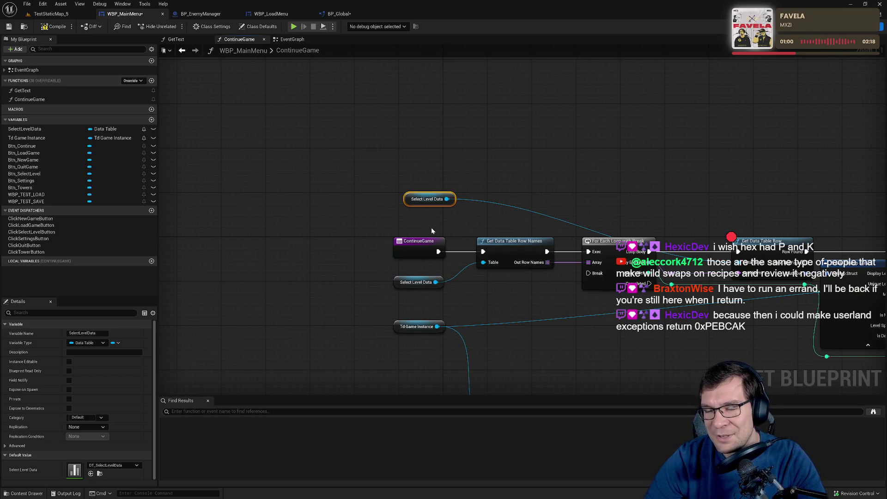
drag(432, 231, 459, 195)
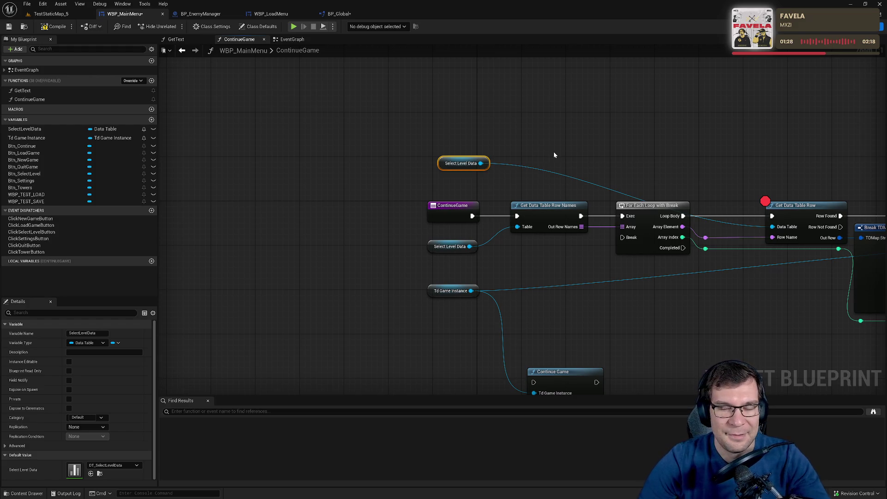
Select the lower Select Level Data node and browse to DT_SelectLevelData in the LevelData folder.
drag(555, 155, 559, 116)
click(438, 204)
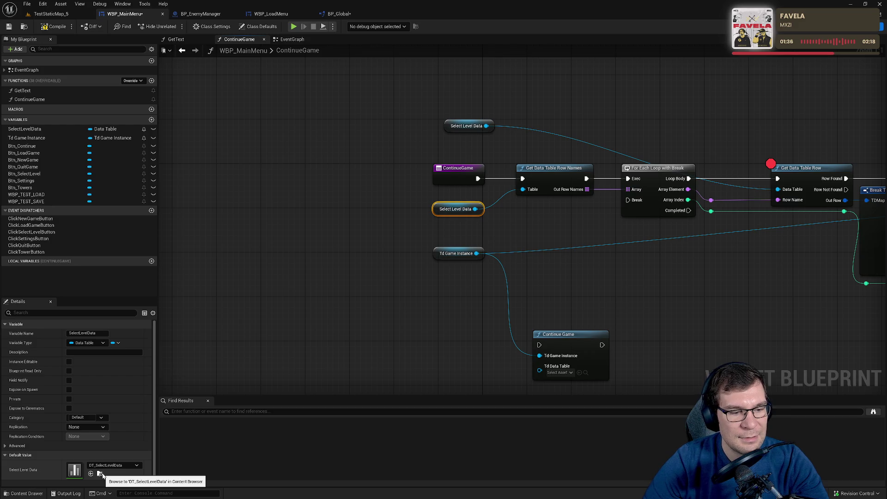
click(99, 473)
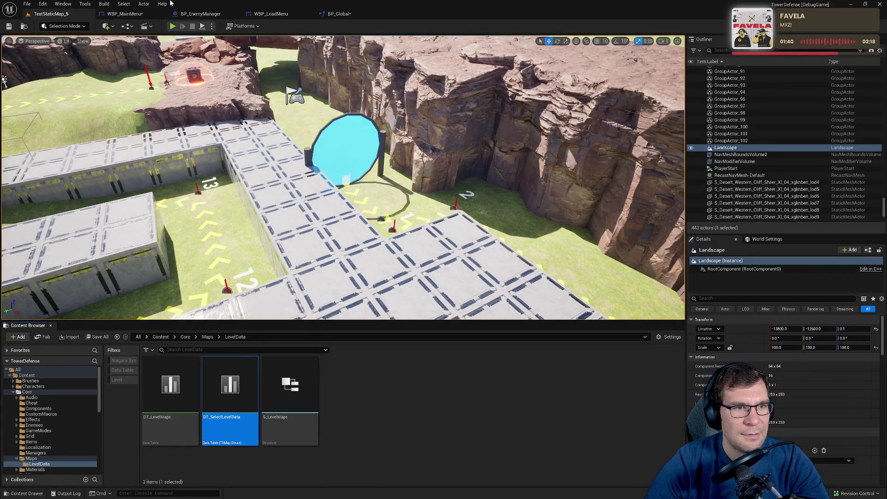
click(201, 14)
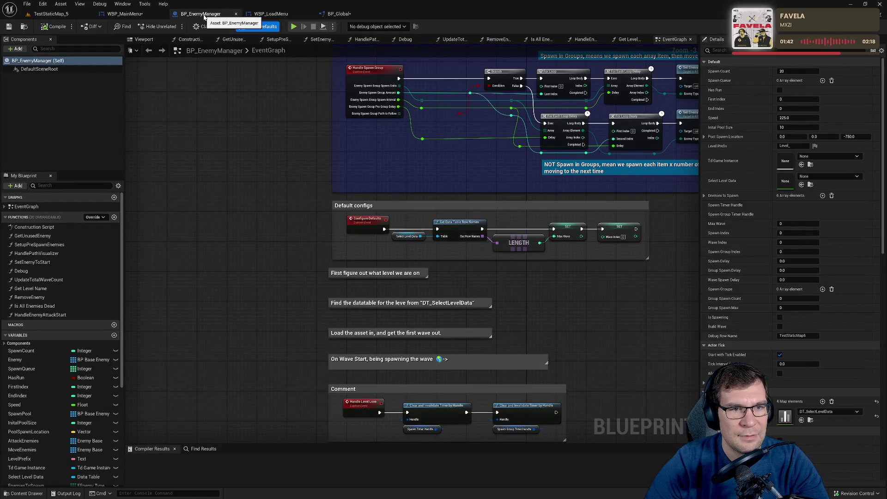
click(270, 14)
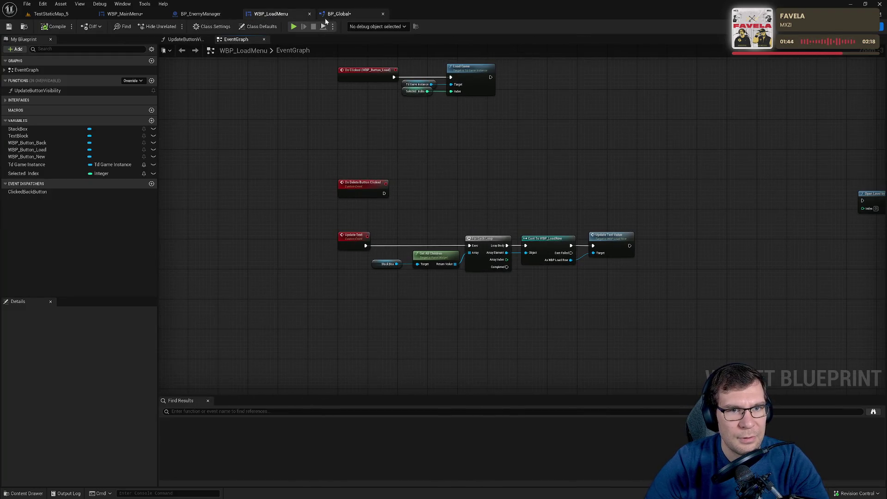
click(338, 14)
click(406, 180)
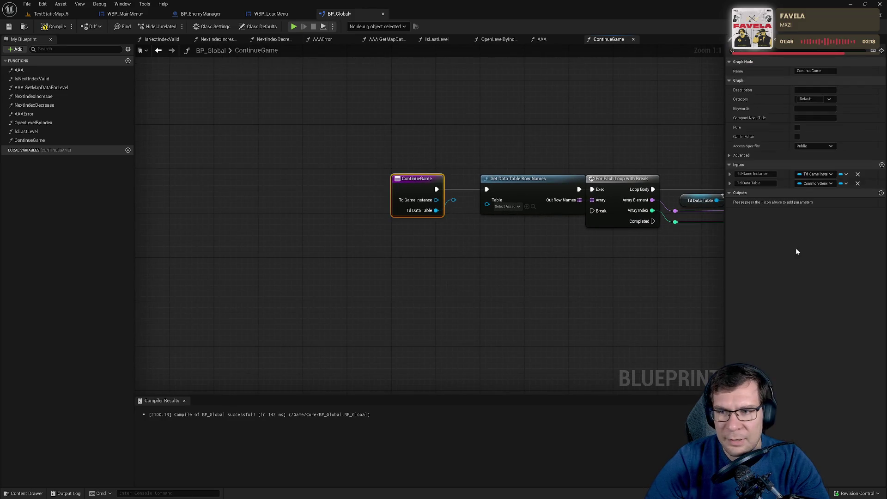
click(825, 187)
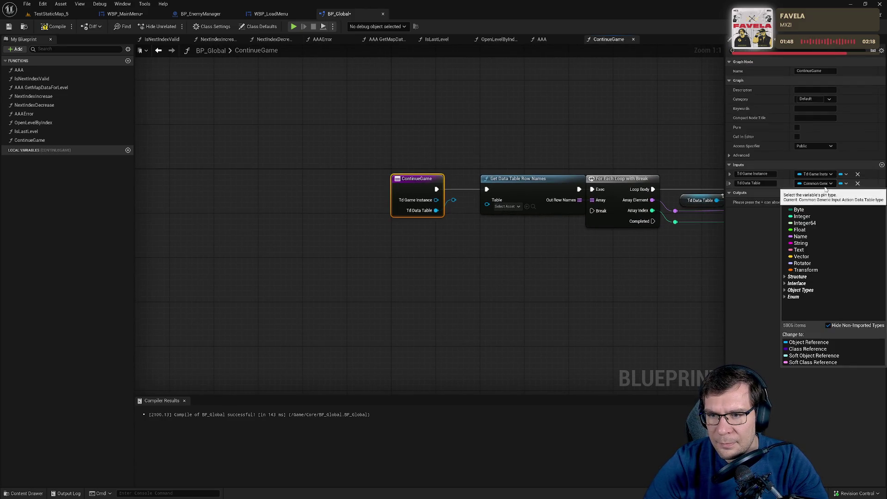
text(td sel)
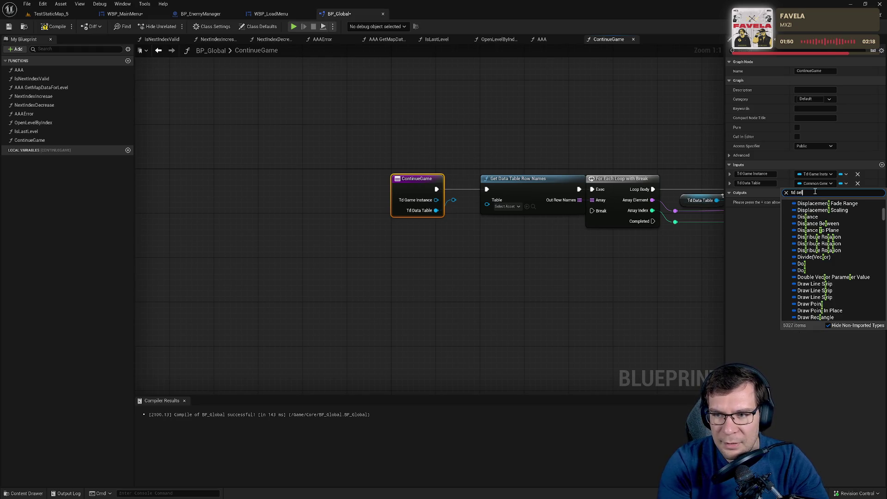
text(e)
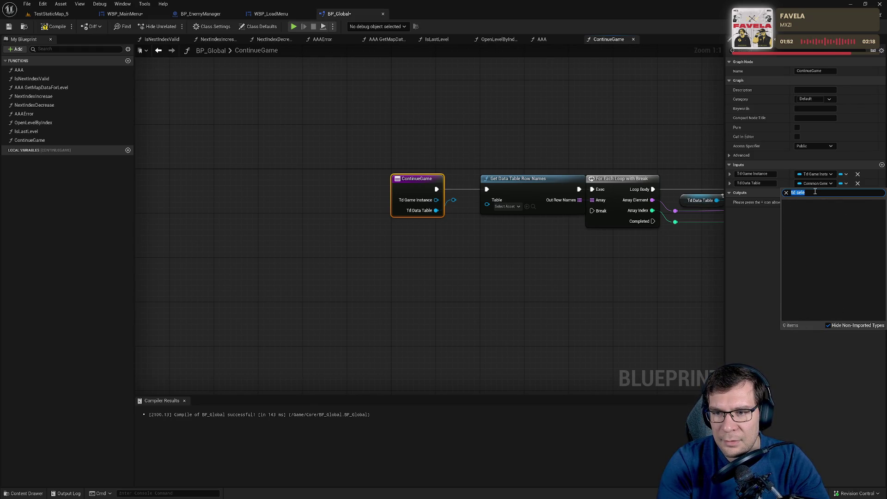
text(csele)
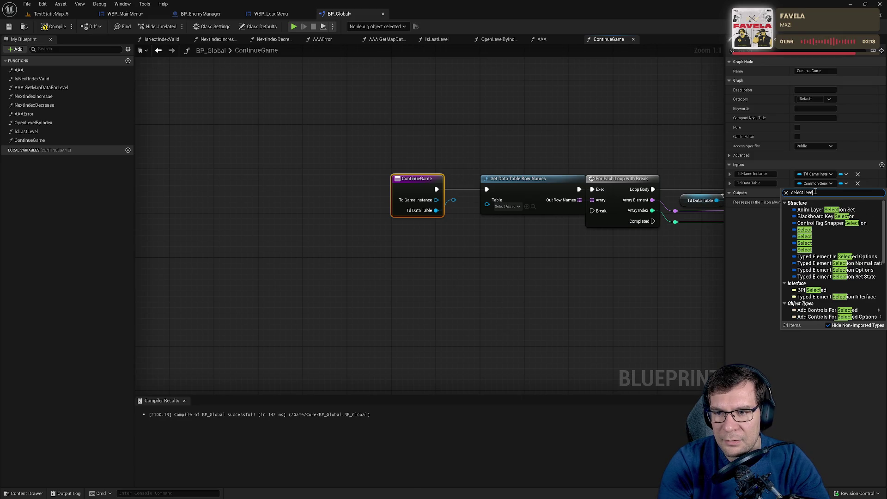
key(ctrl+a)
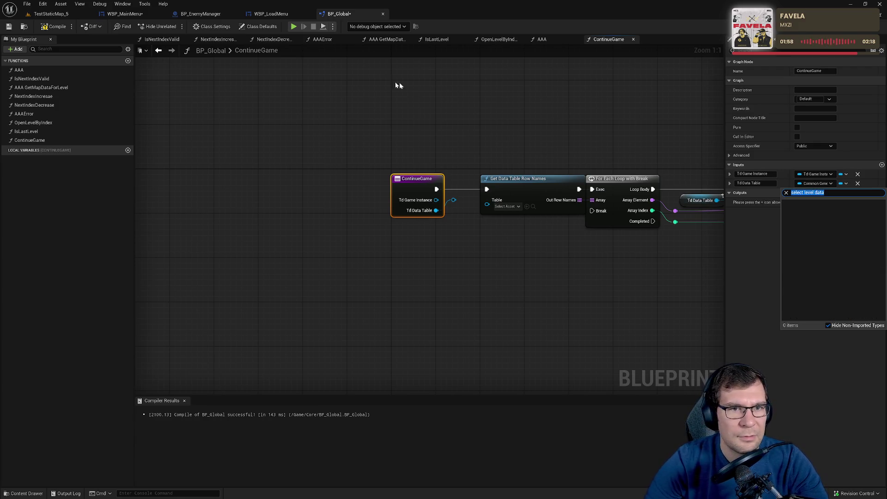
click(59, 13)
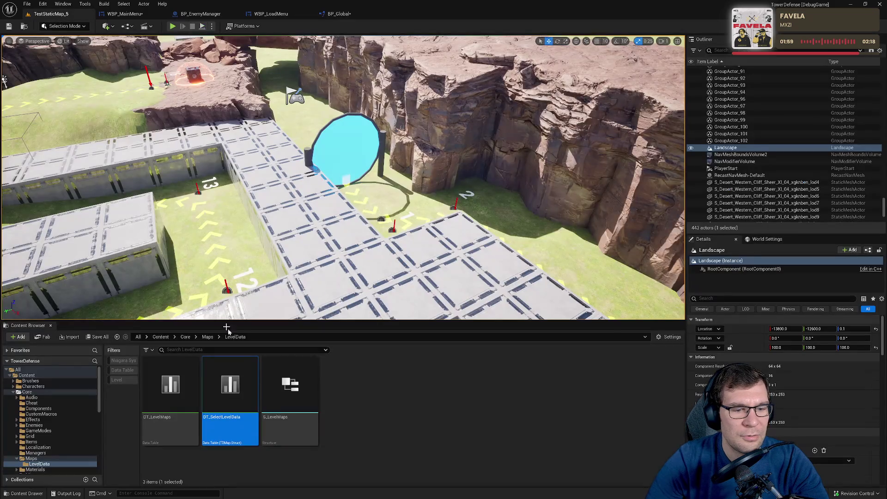
Open the DT_SelectLevelData data table to review its rows, then minimize its window.
double_click(245, 389)
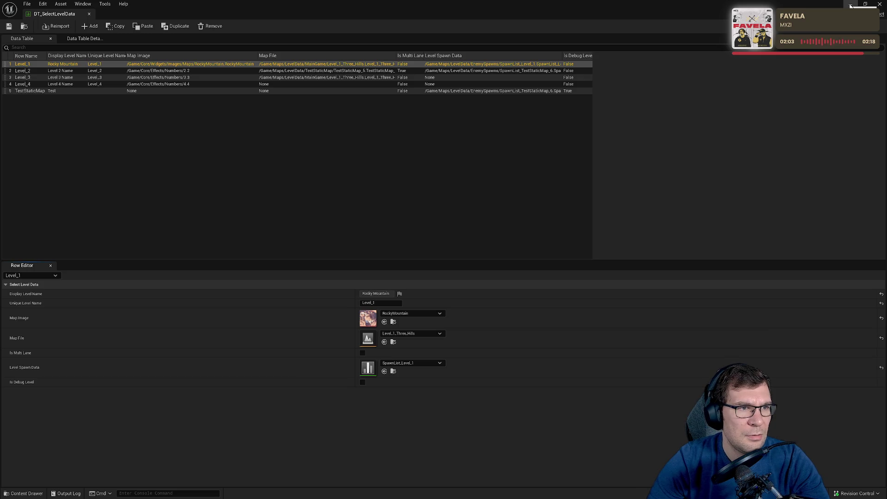
double_click(284, 3)
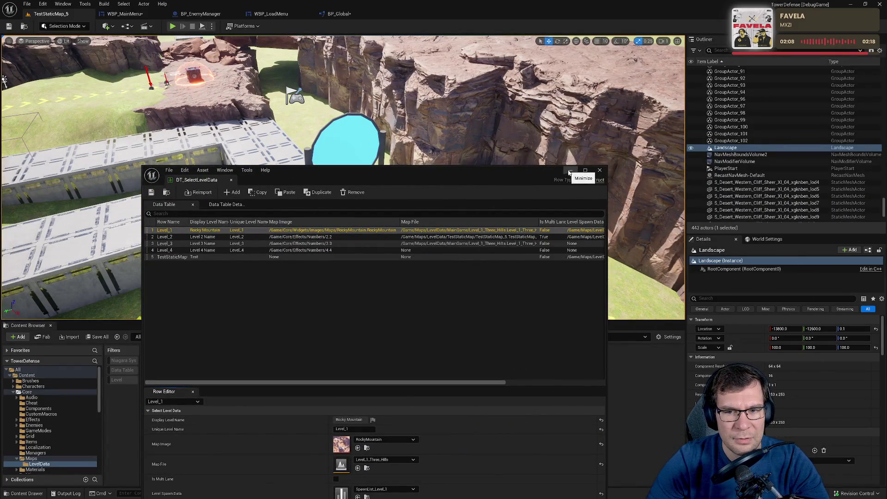
click(571, 170)
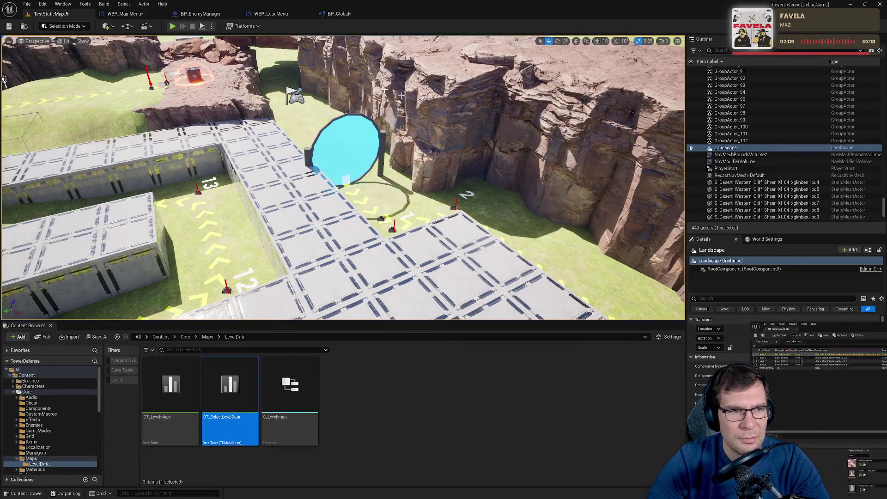
Check the Break TDMap Struct and Continue Game nodes in WBP_MainMenu, then return to BP_Global.
click(124, 14)
drag(416, 108, 265, 85)
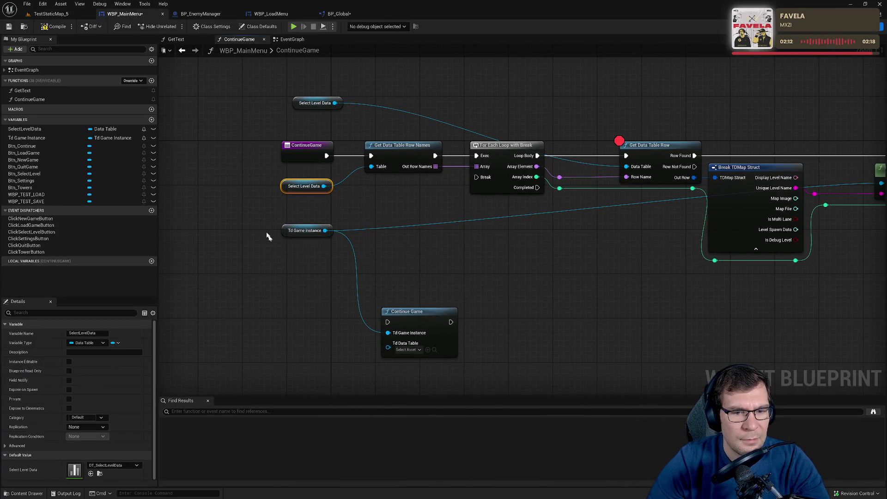
drag(300, 263, 366, 207)
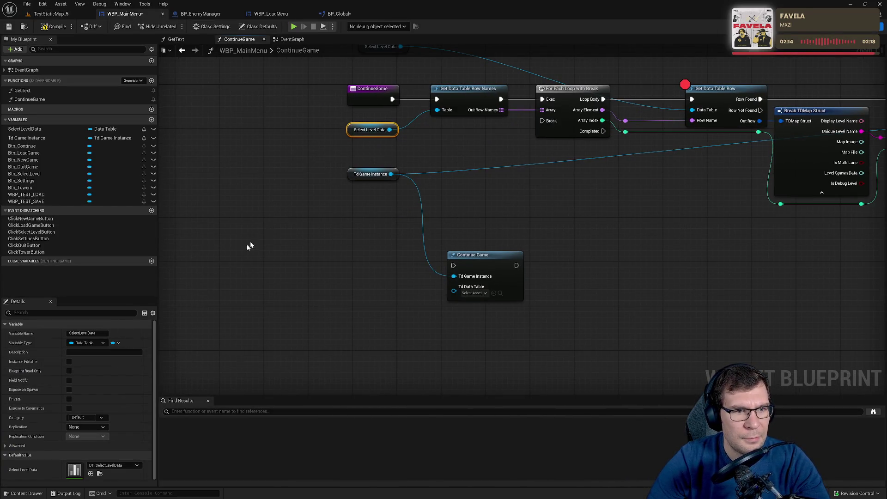
click(349, 13)
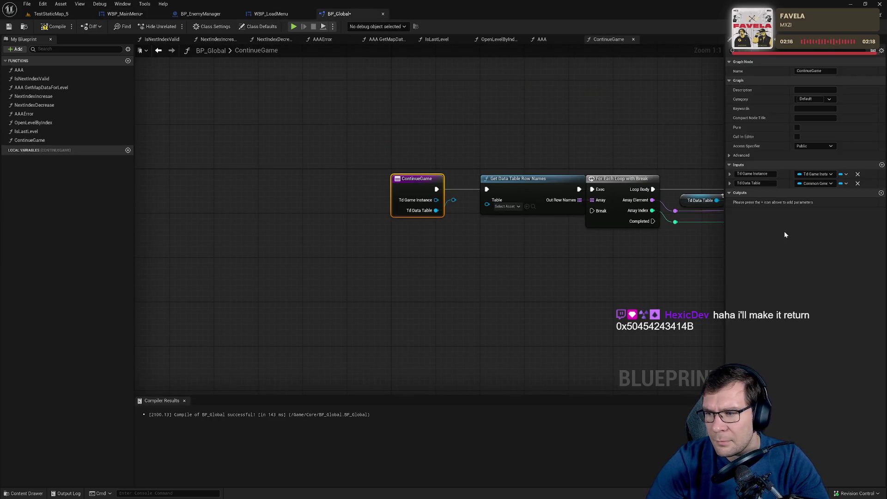
Try types for the Td Data Table input, briefly setting it to TDMap Struct.
click(815, 183)
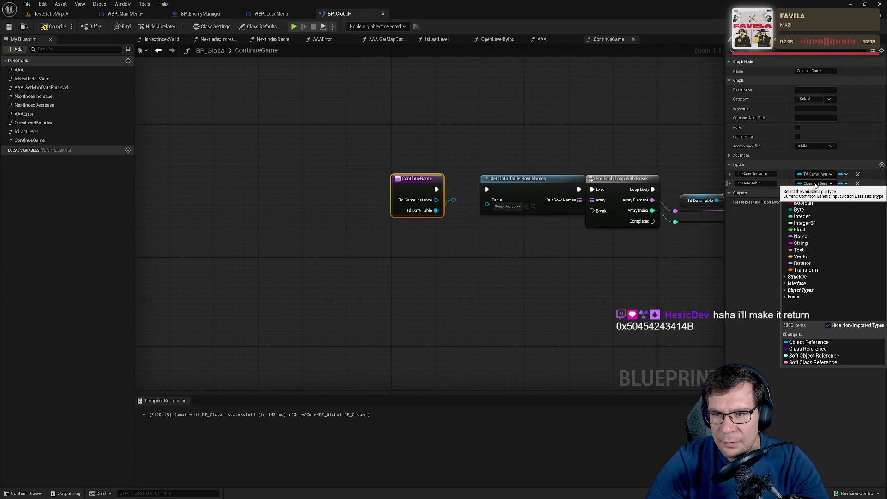
text(data)
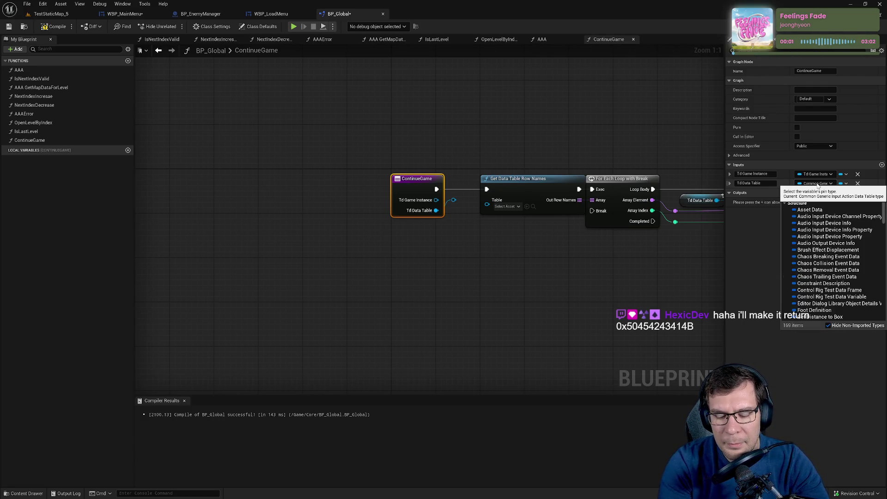
text(map)
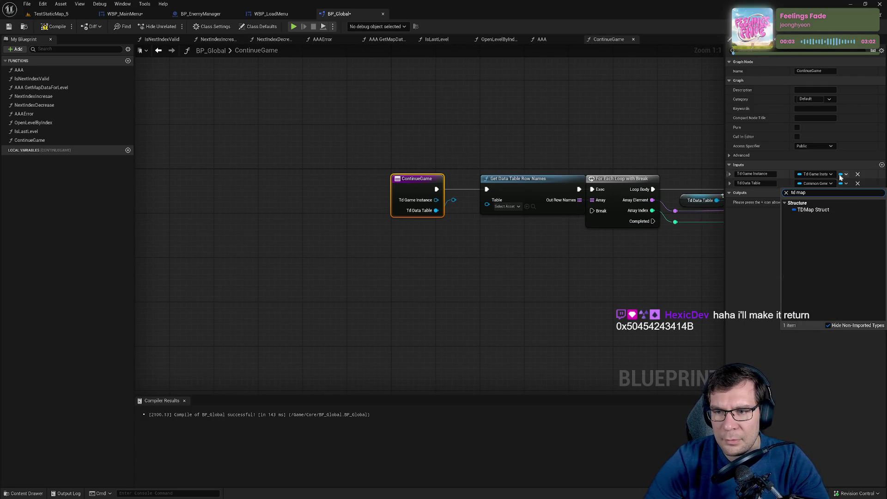
click(829, 209)
click(816, 183)
text(data)
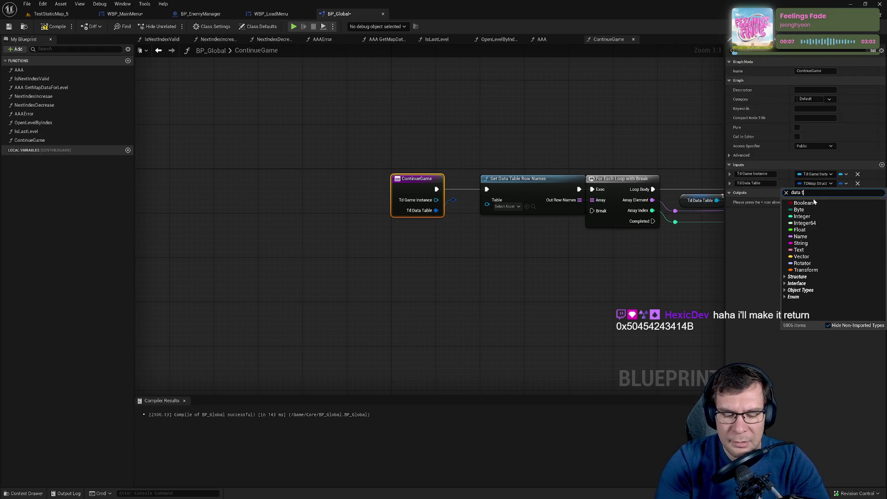
text(t)
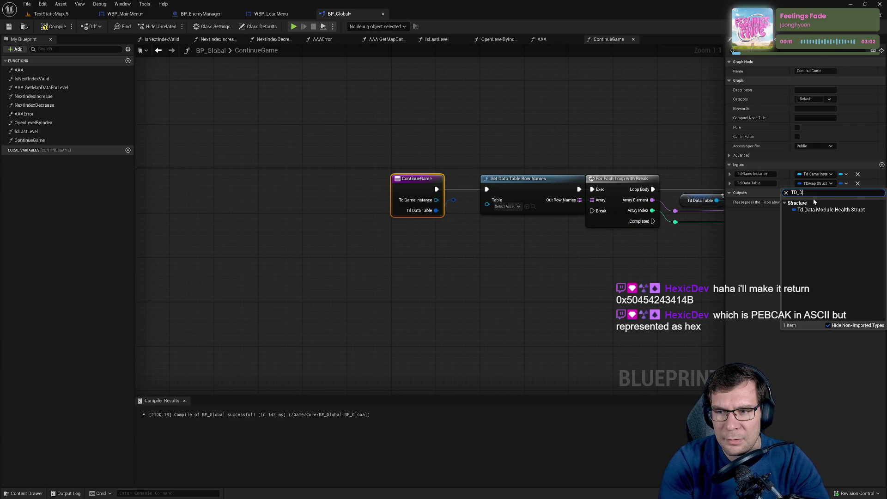
key(BackSpace)
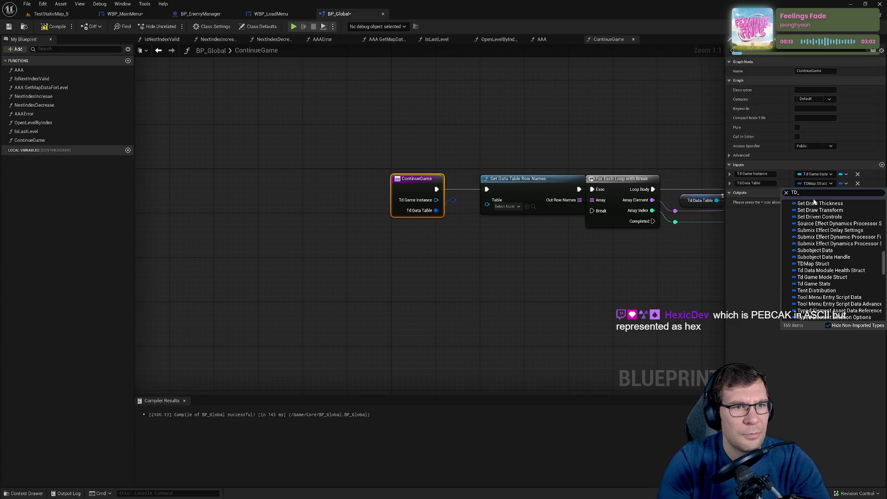
click(51, 14)
click(351, 14)
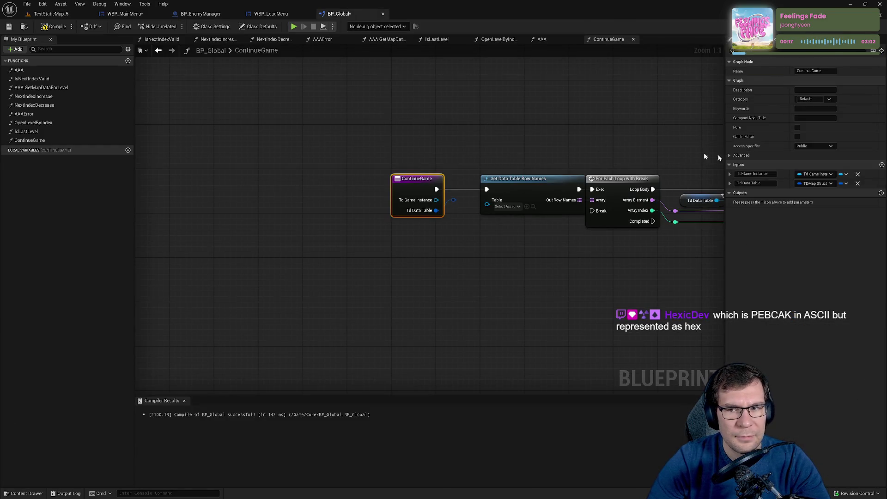
Make Td Data Table a Data Table object reference and wire it into Get Data Table Row Names' Table.
click(816, 183)
text(TD)
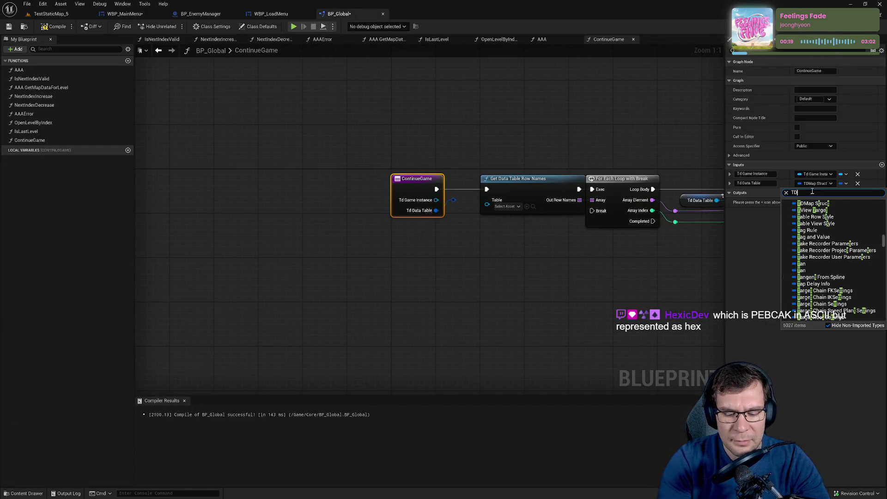
text(_Sle)
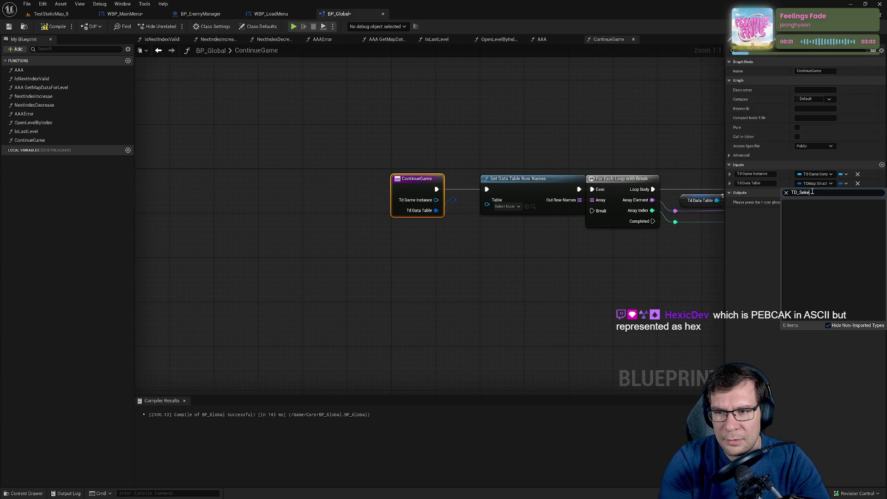
key(BackSpace)
key(BackSpace)
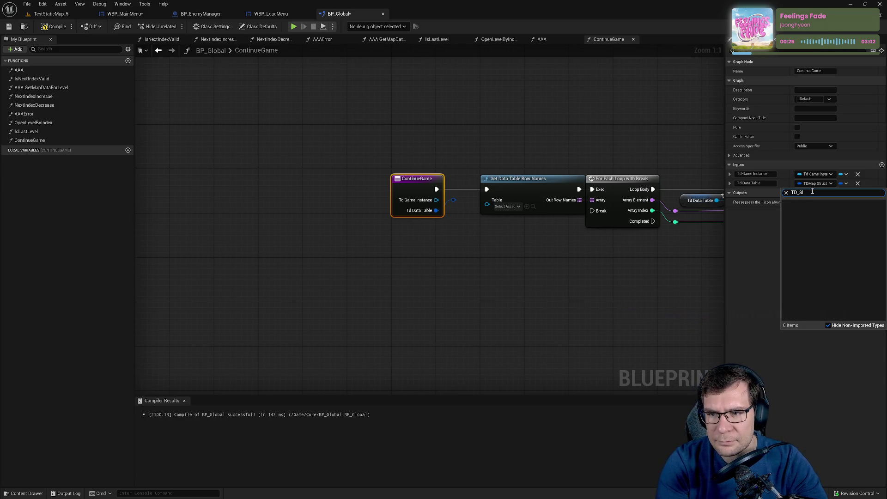
text(el)
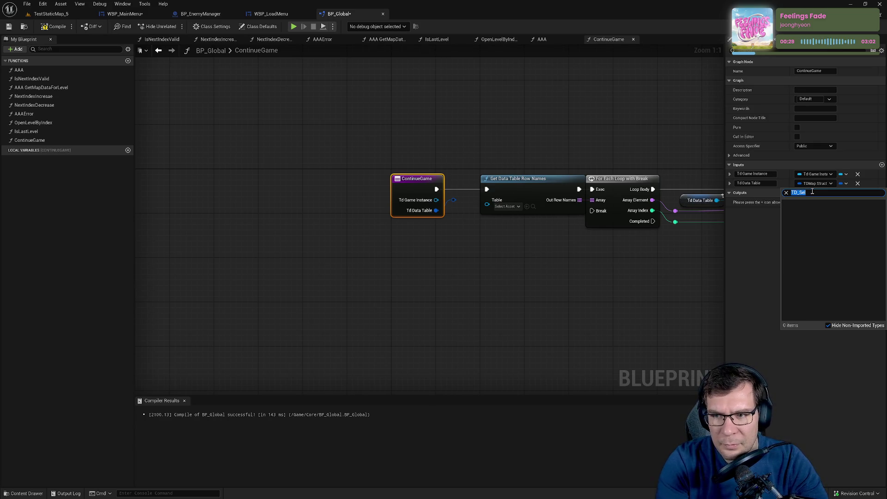
text(data ta)
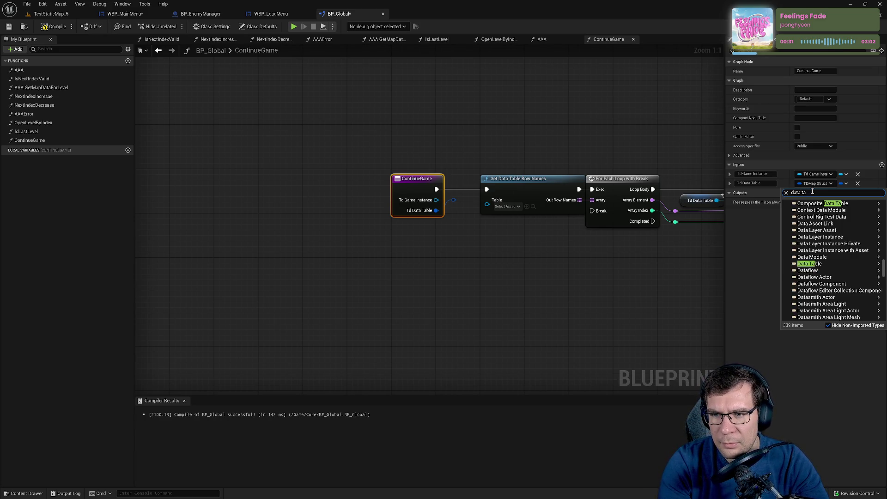
text(ble)
mouse_move(810, 250)
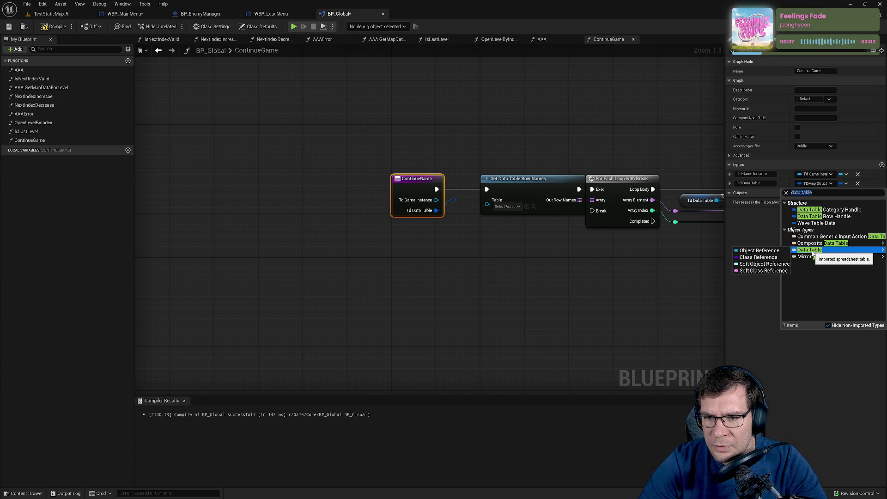
click(769, 255)
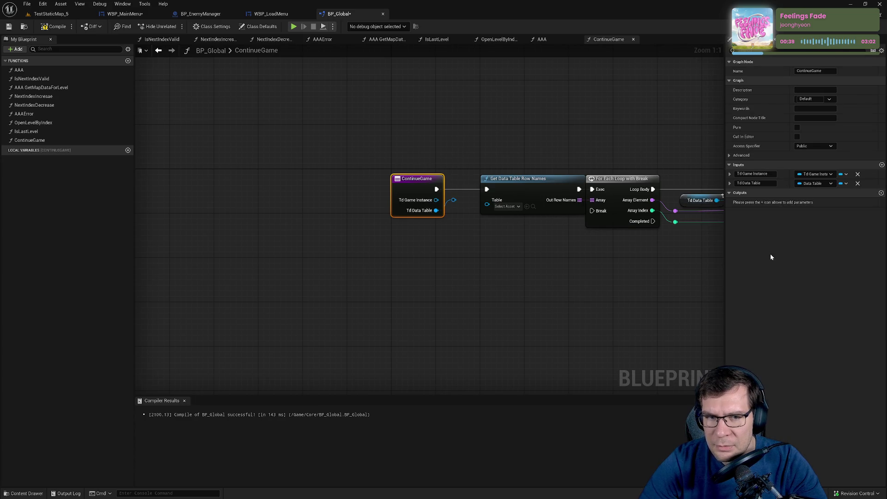
drag(437, 210, 498, 213)
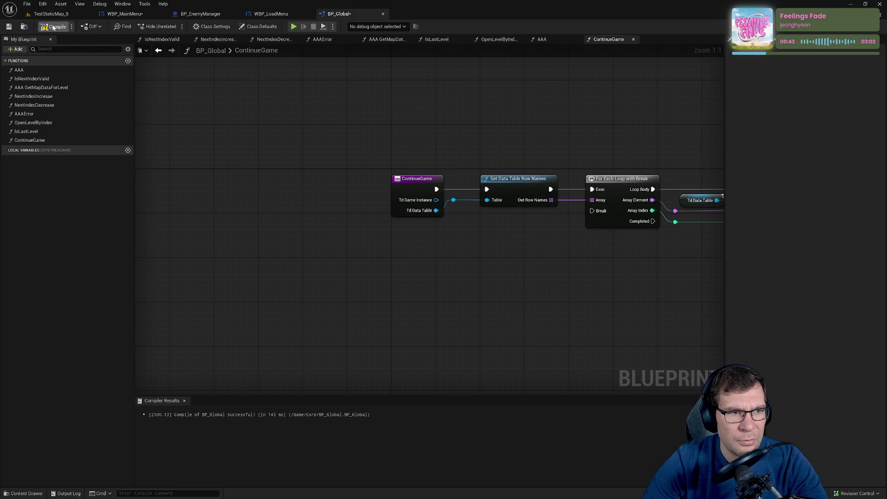
In WBP_MainMenu's ContinueGame, wire Select Level Data into Continue Game's Td Data Table input.
click(271, 14)
click(125, 15)
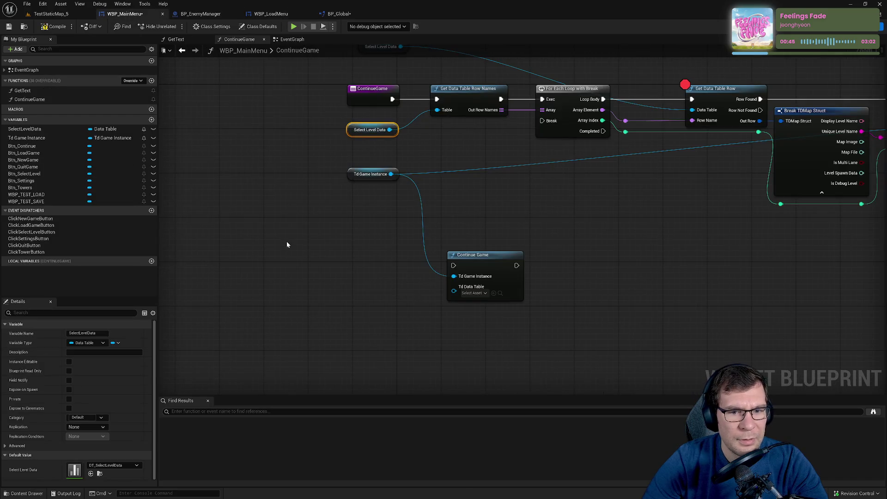
mouse_move(454, 290)
mouse_down()
mouse_move(388, 133)
mouse_move(383, 255)
mouse_up()
key(Escape)
alt+click(389, 129)
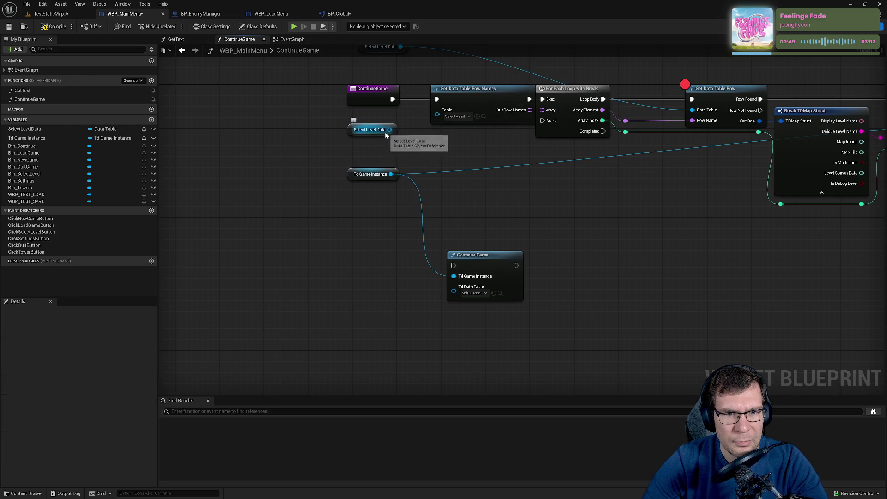
mouse_move(389, 129)
mouse_down()
mouse_move(454, 291)
mouse_move(449, 156)
mouse_move(506, 279)
mouse_up()
Run Continue Game from the entry node into a Return Node, then open the EventGraph.
drag(585, 294, 498, 269)
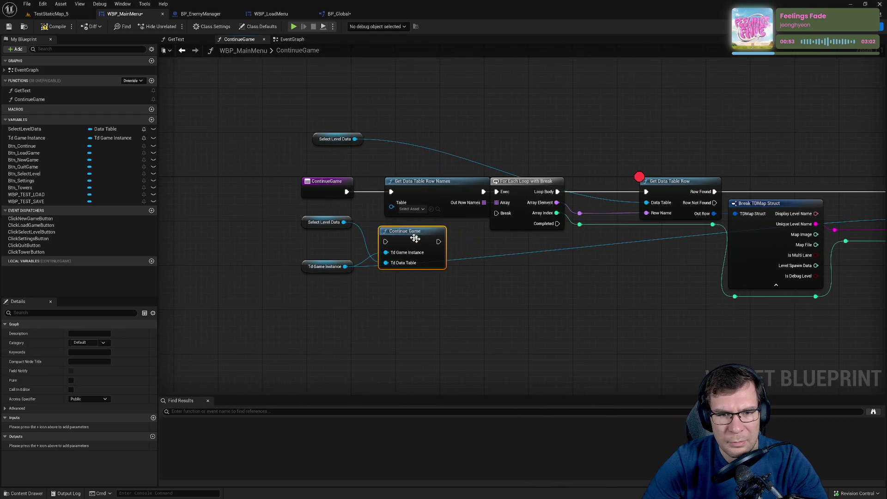
drag(414, 236, 489, 282)
drag(346, 192, 463, 291)
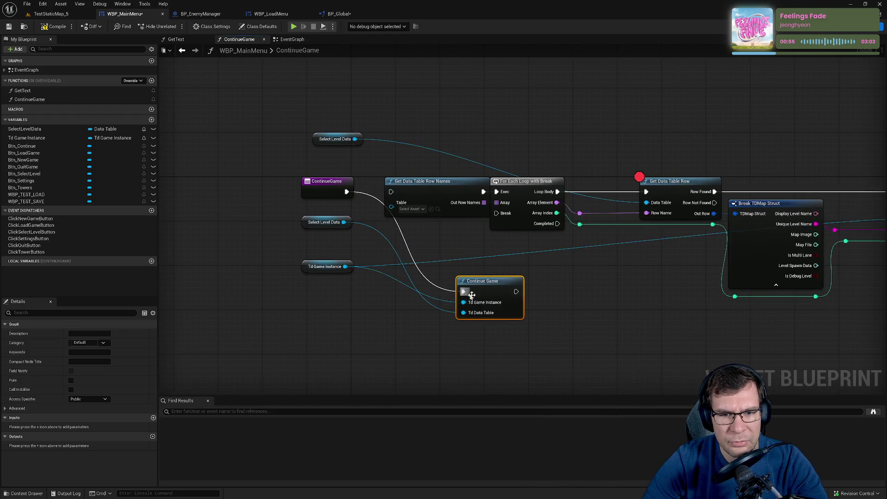
scroll(425, 281, down, 2)
mouse_move(388, 276)
mouse_down()
mouse_move(397, 283)
mouse_move(821, 277)
mouse_move(764, 273)
mouse_up()
drag(775, 263, 452, 327)
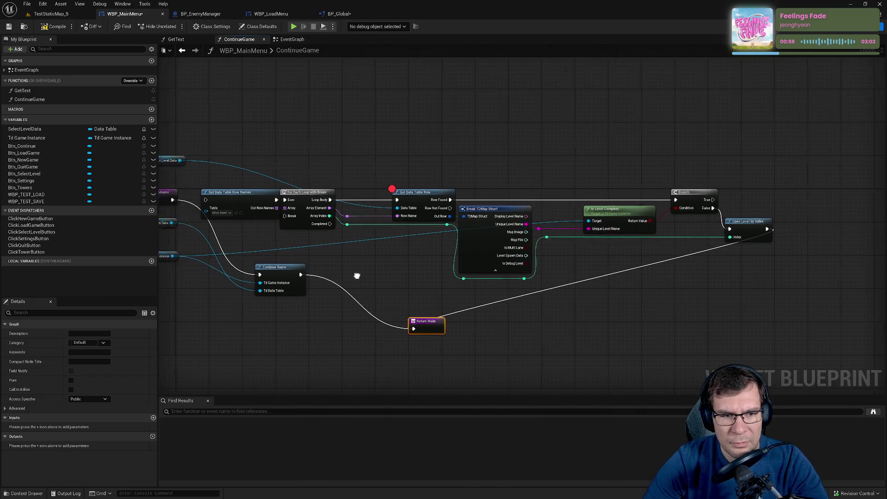
mouse_move(356, 275)
mouse_down()
mouse_move(521, 286)
mouse_move(320, 272)
mouse_up()
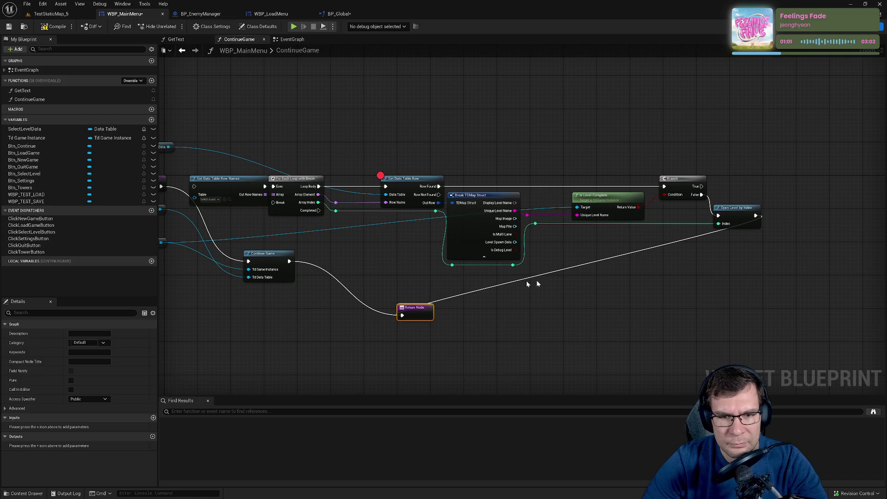
drag(537, 283, 607, 283)
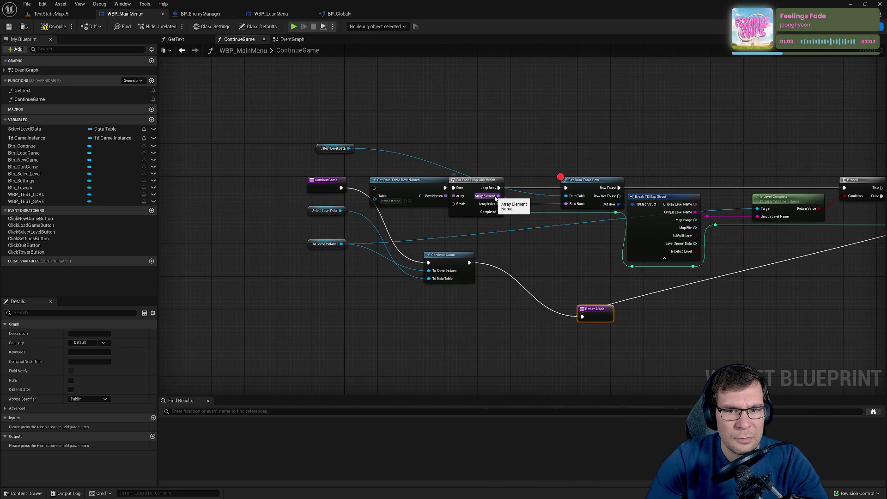
click(290, 40)
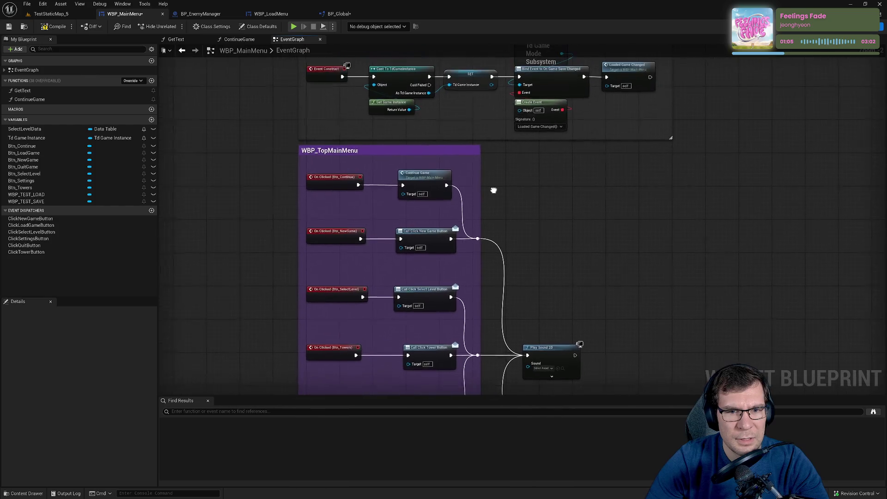
Unhook and move aside the old Continue Game node, then add BP_Global's Continue Game call.
alt+click(402, 187)
drag(422, 183, 622, 186)
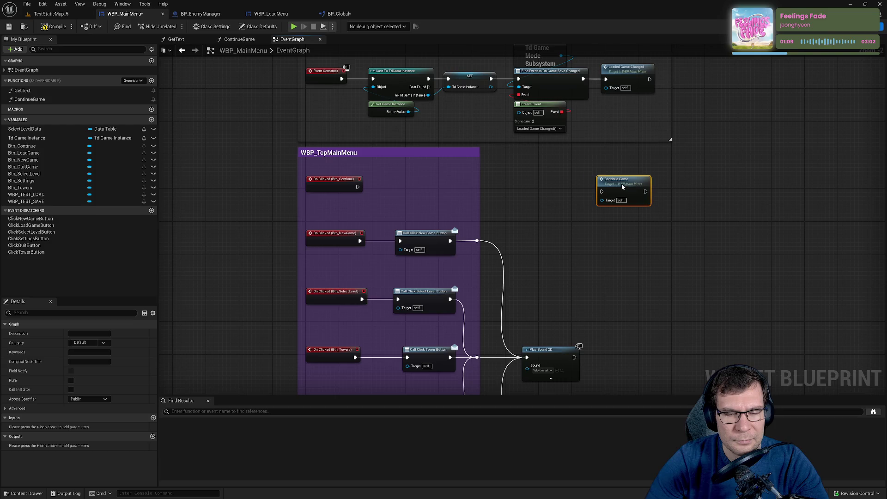
right_click(612, 218)
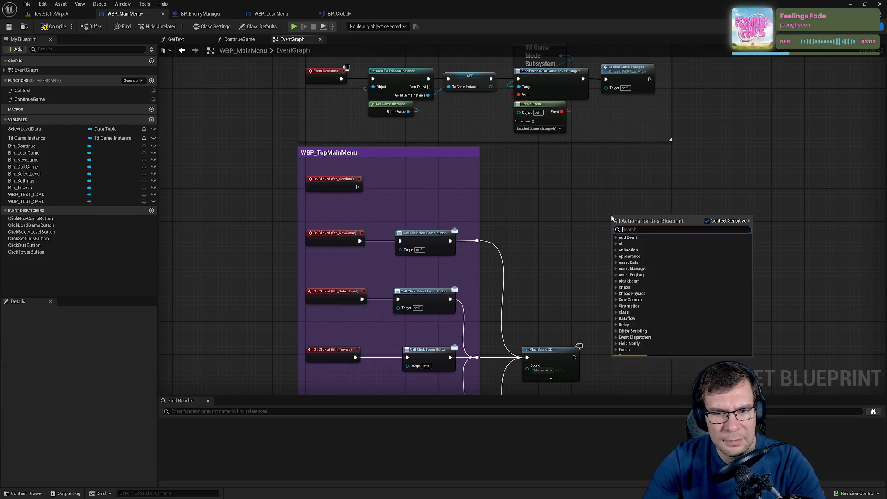
text(continue ga)
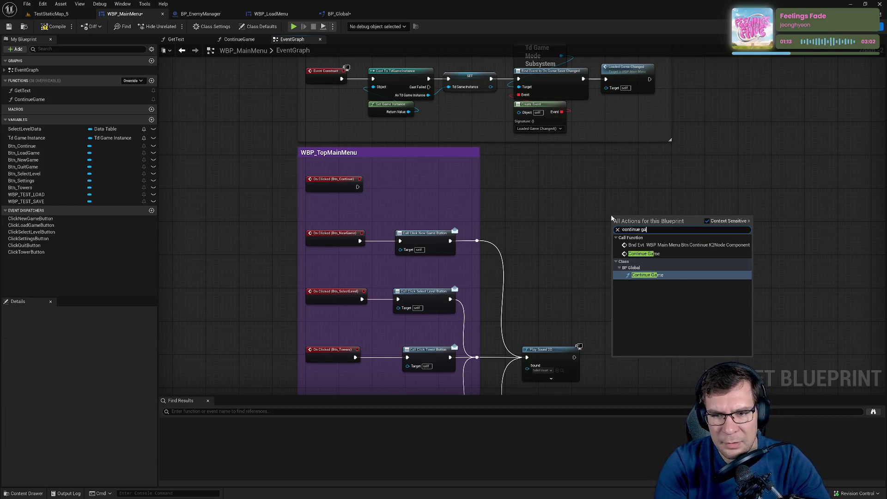
key(Return)
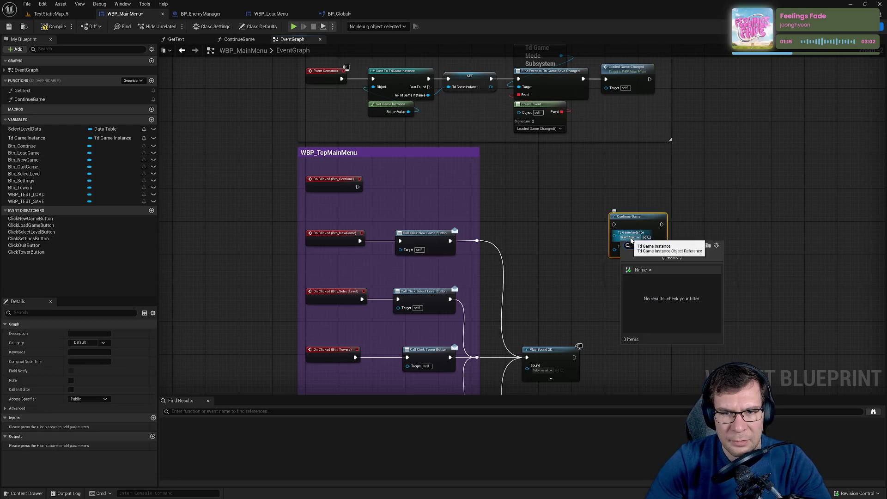
click(530, 214)
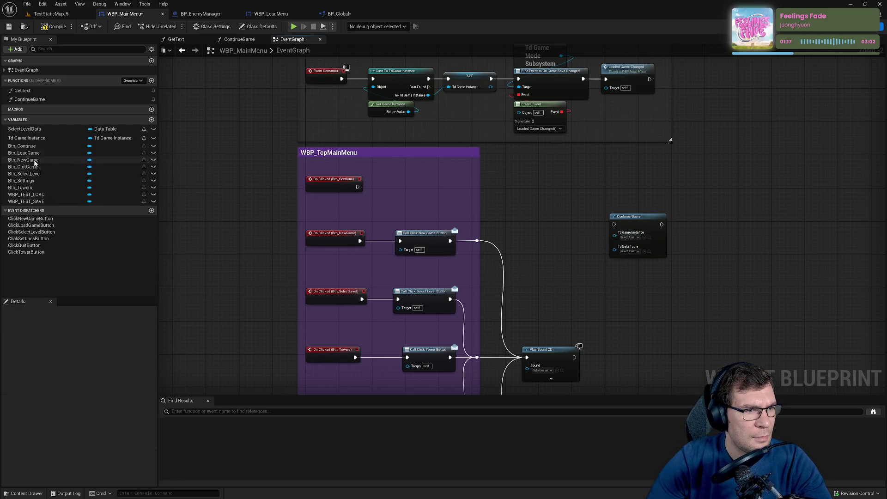
Feed SelectLevelData and Td Game Instance into it, move it into WBP_TopMainMenu, and trigger it from Btn_Continue.
click(39, 130)
mouse_move(39, 130)
mouse_down()
mouse_move(633, 264)
mouse_move(629, 242)
mouse_move(629, 254)
mouse_move(615, 247)
mouse_up()
mouse_move(14, 137)
mouse_down()
mouse_move(683, 259)
mouse_move(615, 233)
mouse_up()
mouse_move(536, 206)
mouse_down()
mouse_move(690, 301)
mouse_move(675, 286)
mouse_move(647, 283)
mouse_up()
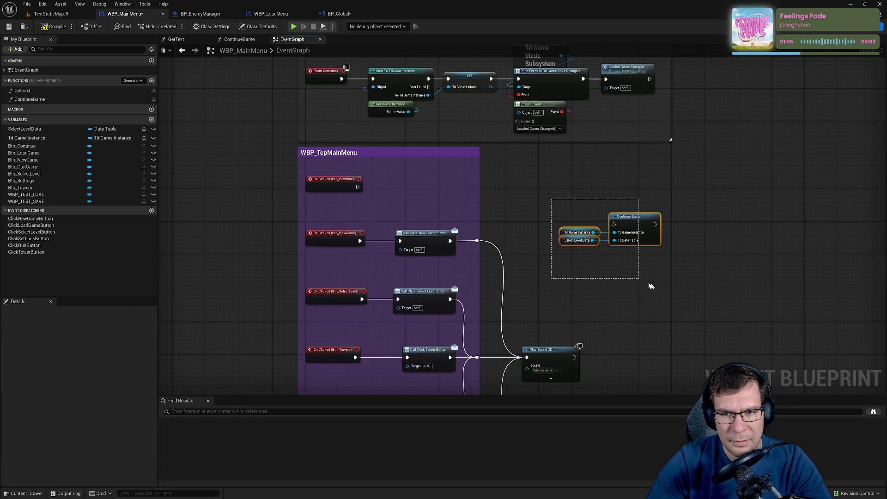
drag(629, 216, 444, 186)
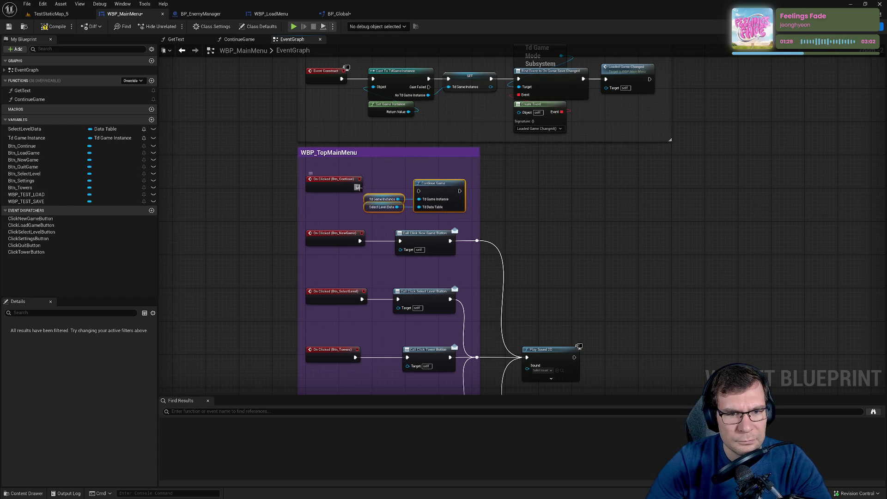
mouse_move(357, 187)
mouse_down()
mouse_move(521, 194)
mouse_move(495, 245)
mouse_move(478, 241)
mouse_up()
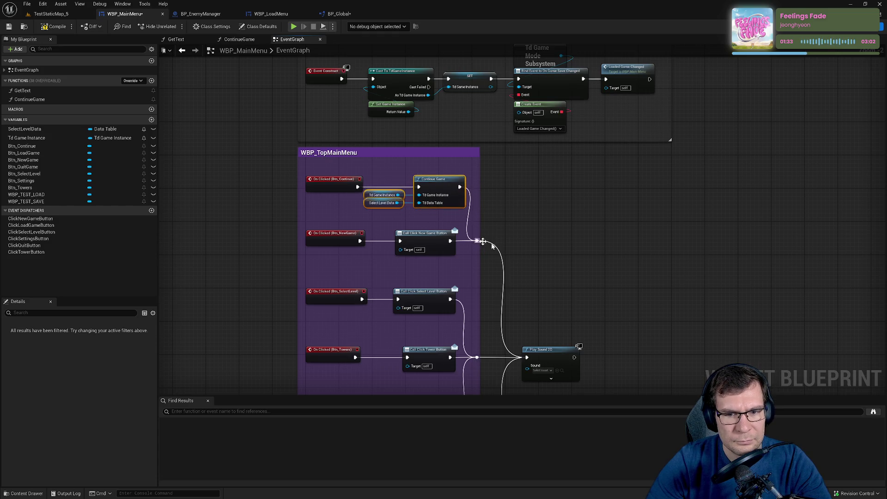
Save WBP_MainMenu and start a play test of the TestStaticMap_5 level.
click(9, 26)
click(48, 14)
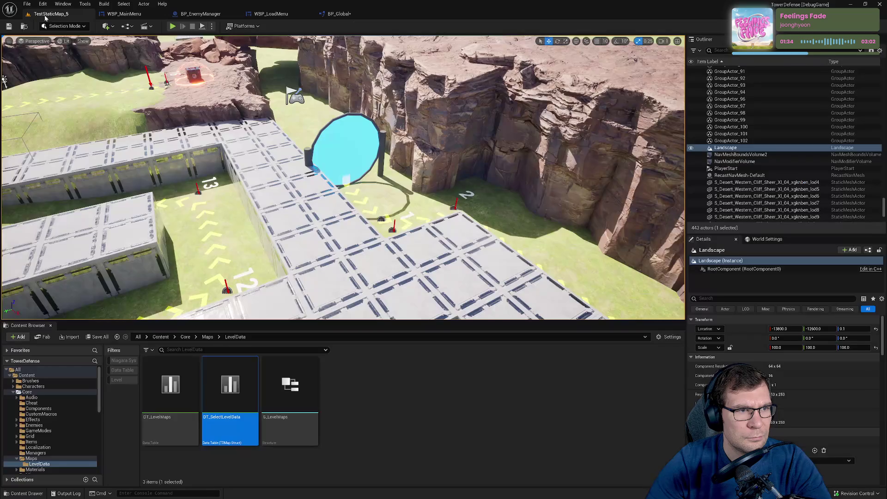
click(171, 26)
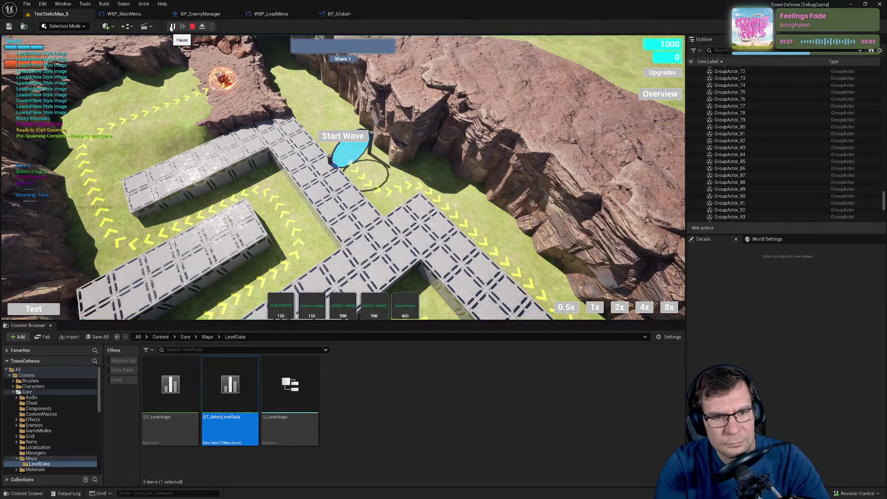
Pause to the game's Main Menu, stop the session, dismiss the error log, and return to WBP_MainMenu.
key(Escape)
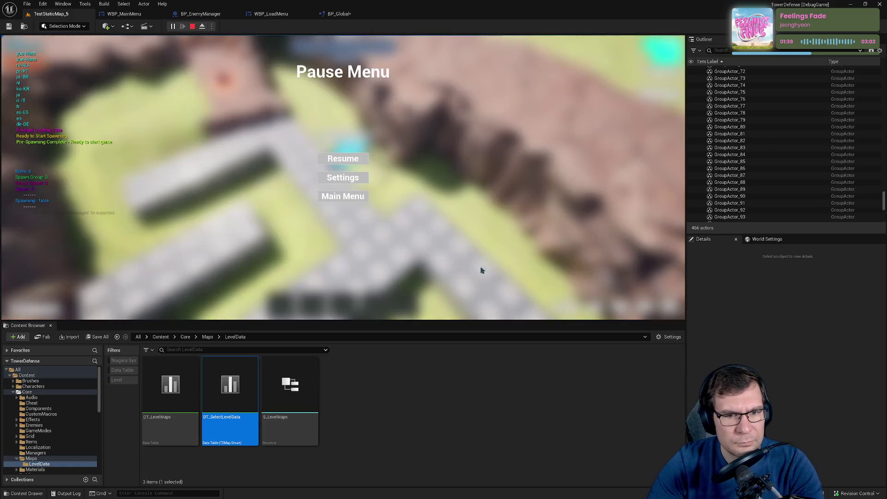
click(338, 195)
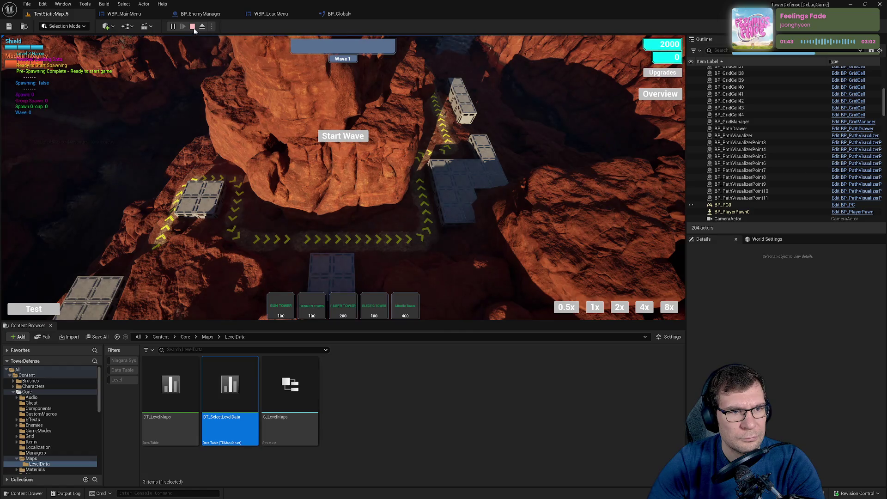
key(Escape)
click(769, 107)
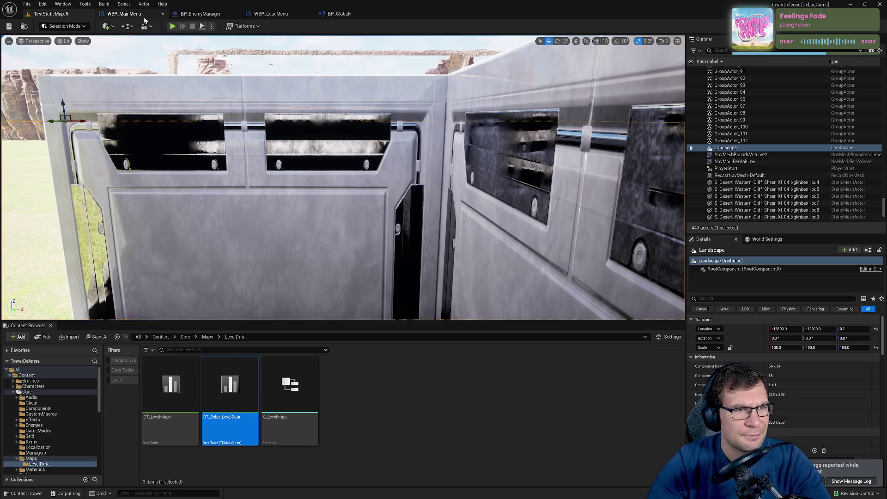
click(124, 13)
drag(314, 232, 351, 207)
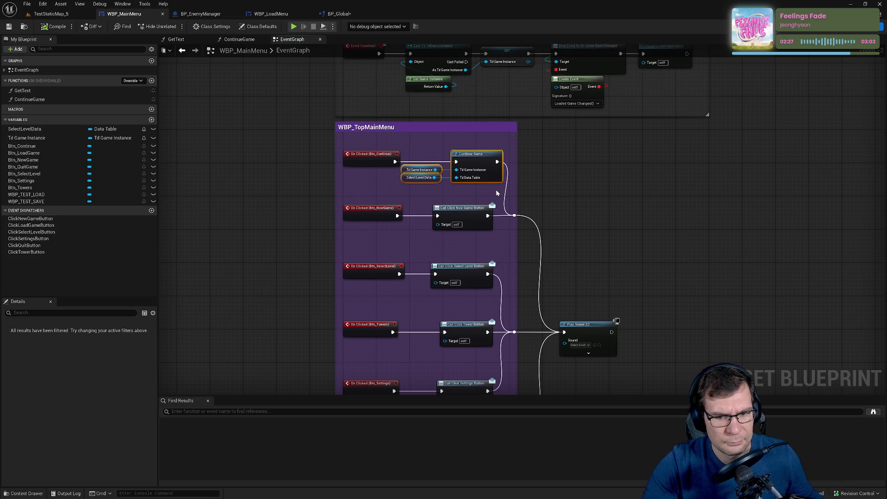
Right-align the Call Click nodes in the WBP_TopMainMenu comment with Shift+D.
scroll(525, 241, down, 5)
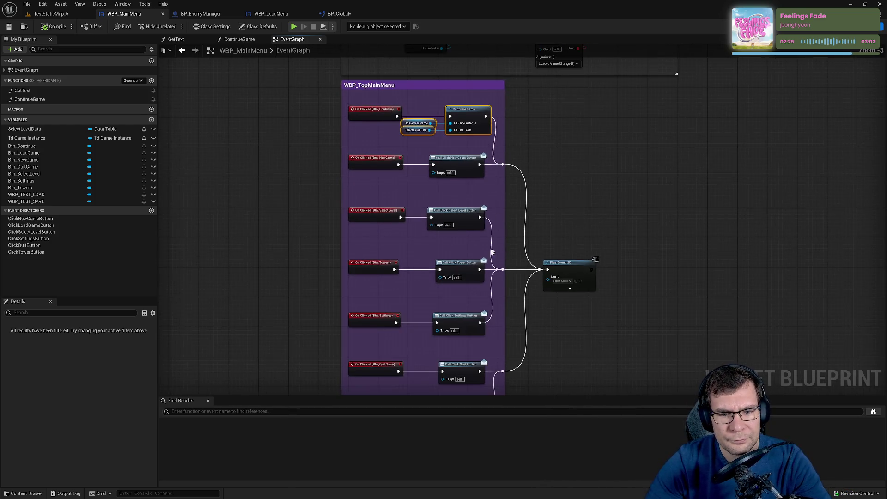
drag(492, 168, 491, 116)
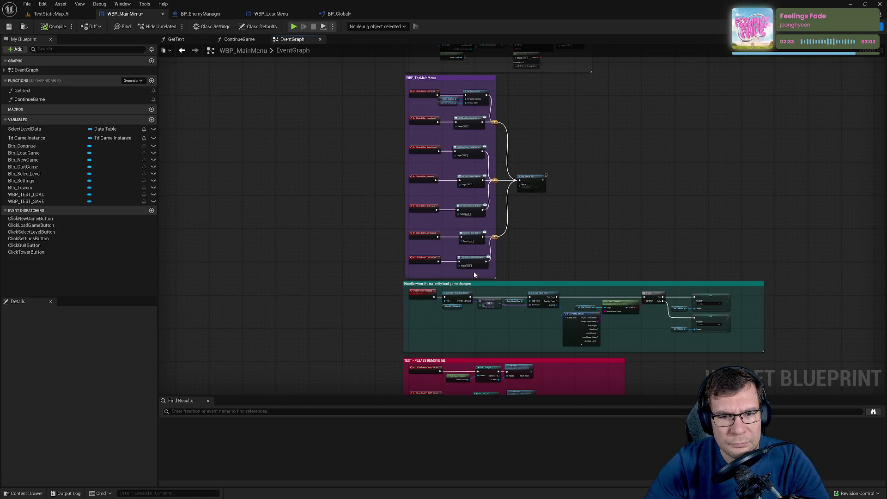
drag(473, 275, 472, 131)
key(shift+d)
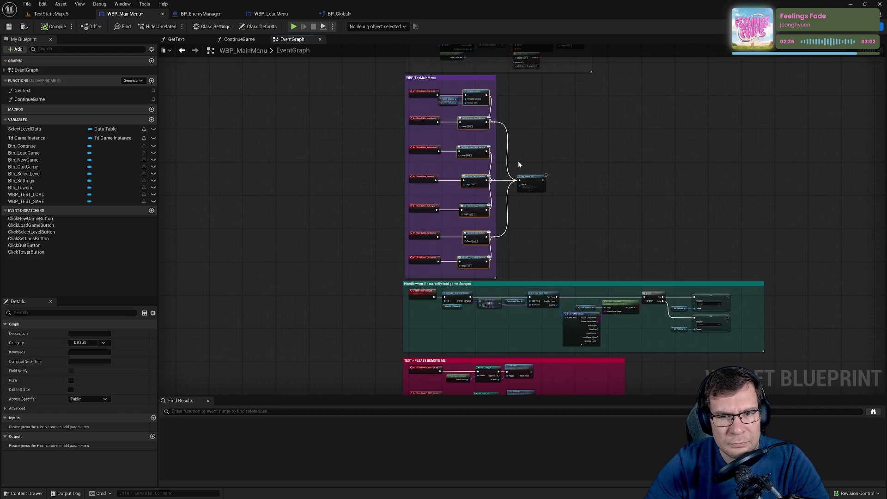
Nudge the reroute nodes and call node column right so they sit in straight lines.
drag(502, 266, 491, 118)
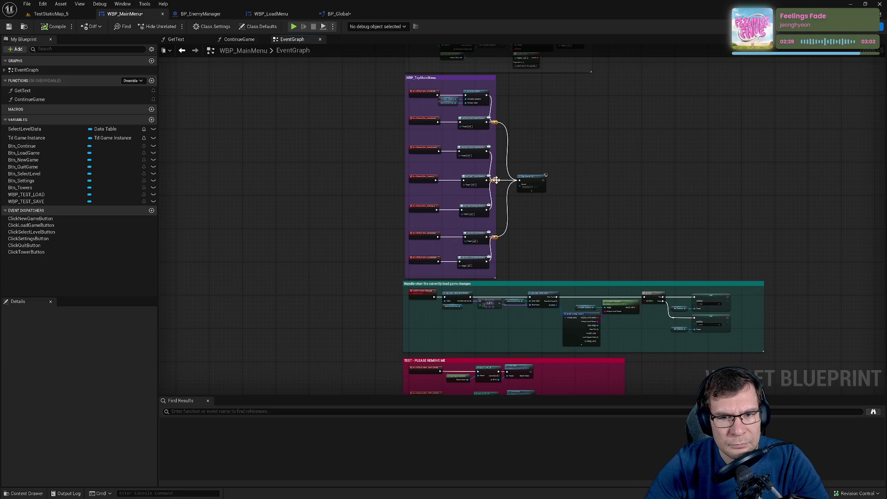
mouse_move(495, 181)
mouse_down()
mouse_move(547, 169)
mouse_move(502, 150)
mouse_up()
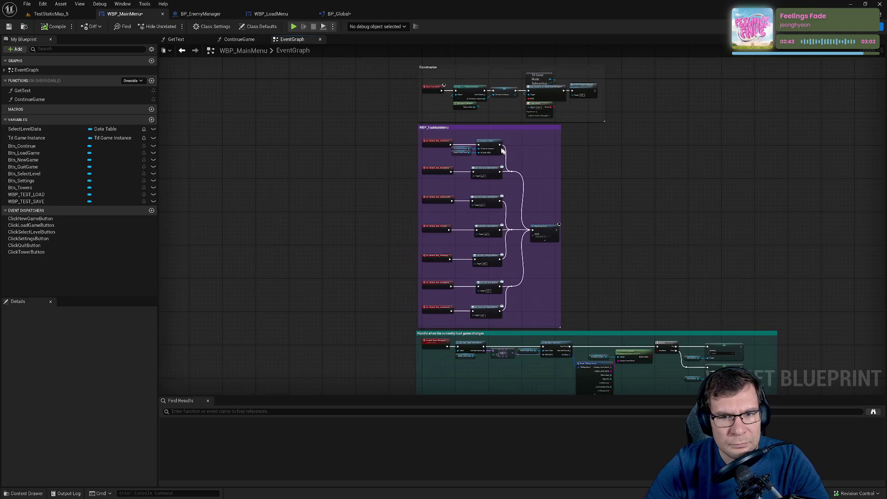
mouse_move(473, 185)
mouse_down()
mouse_move(503, 320)
mouse_move(498, 314)
mouse_up()
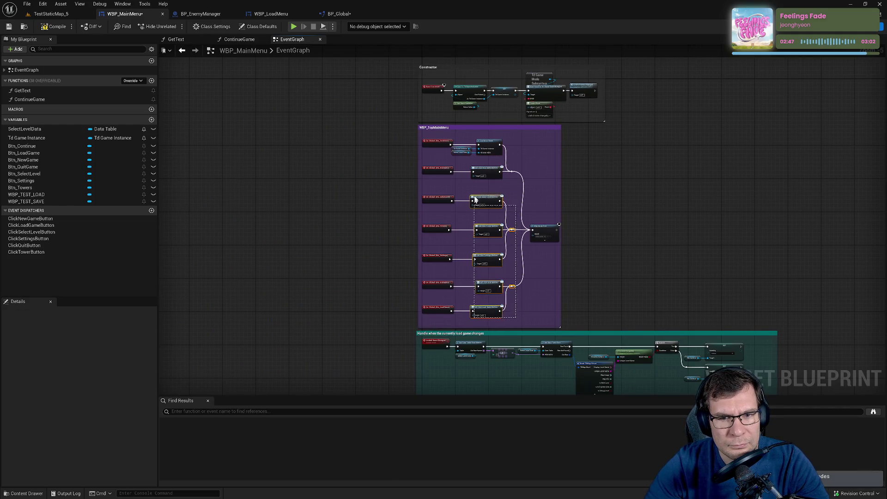
drag(485, 143, 493, 146)
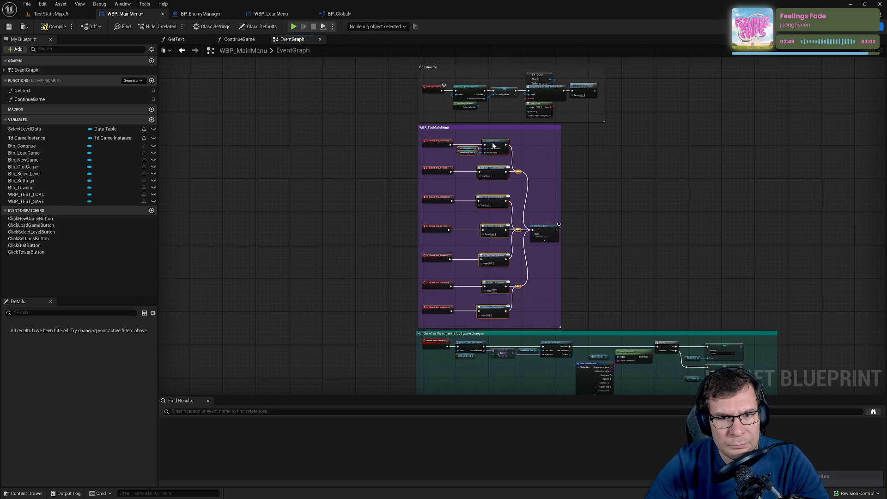
click(534, 222)
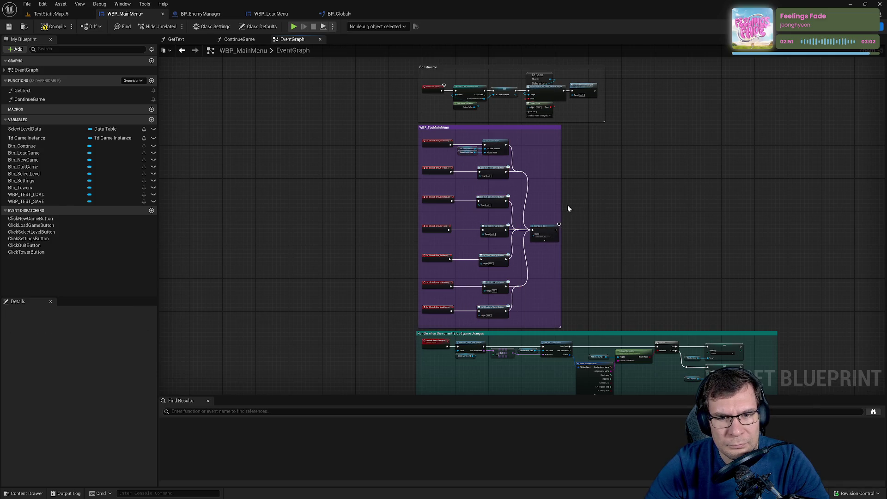
drag(553, 229, 554, 225)
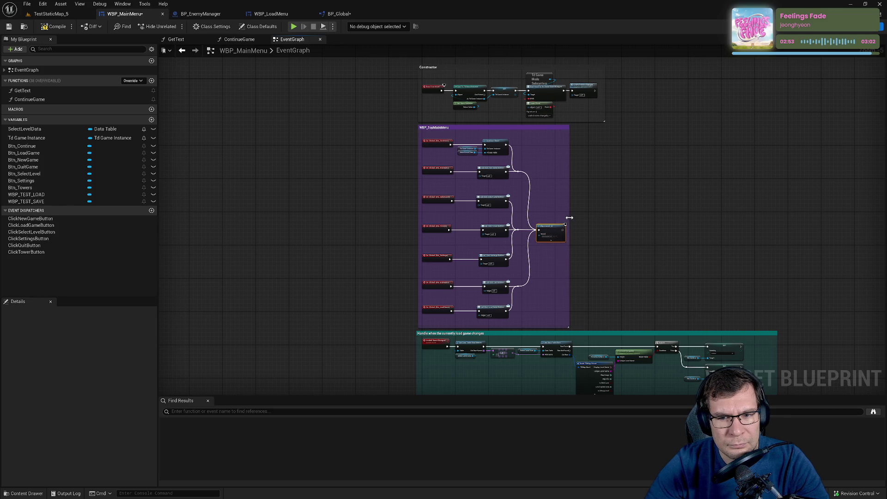
scroll(610, 269, up, 1)
scroll(538, 233, up, 5)
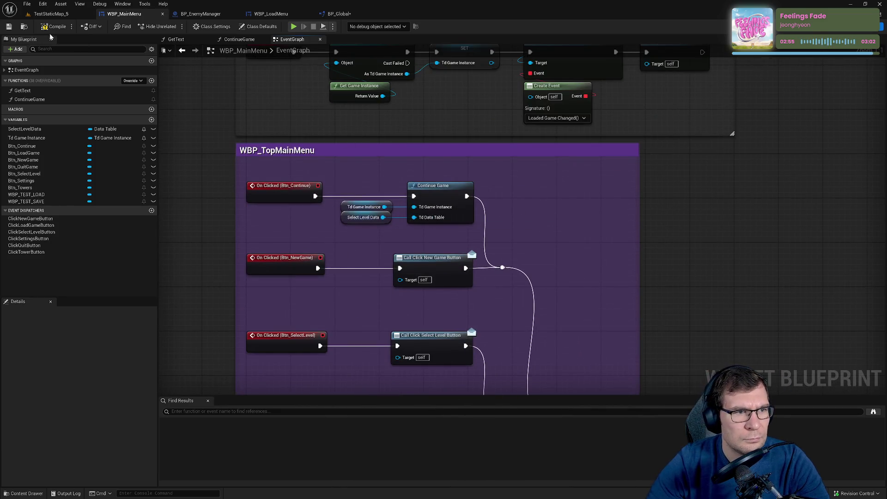
Delete the ContinueGame function from WBP_MainMenu's Functions list.
click(35, 101)
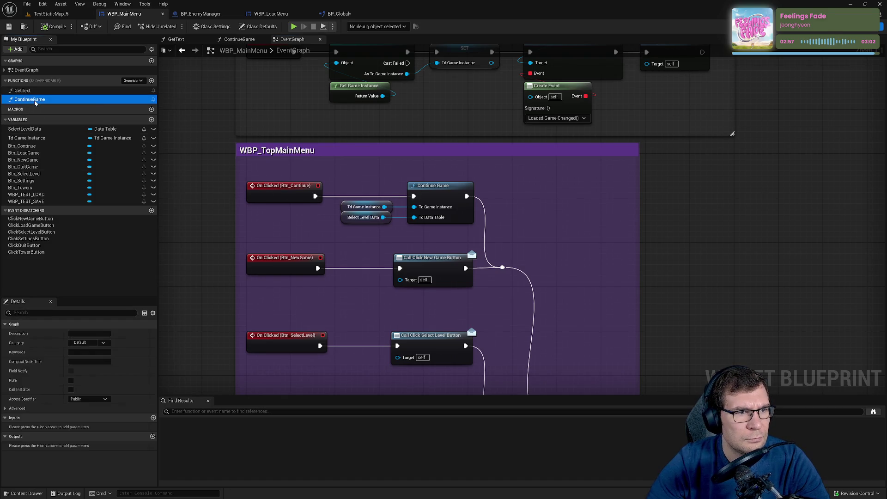
right_click(34, 101)
click(48, 159)
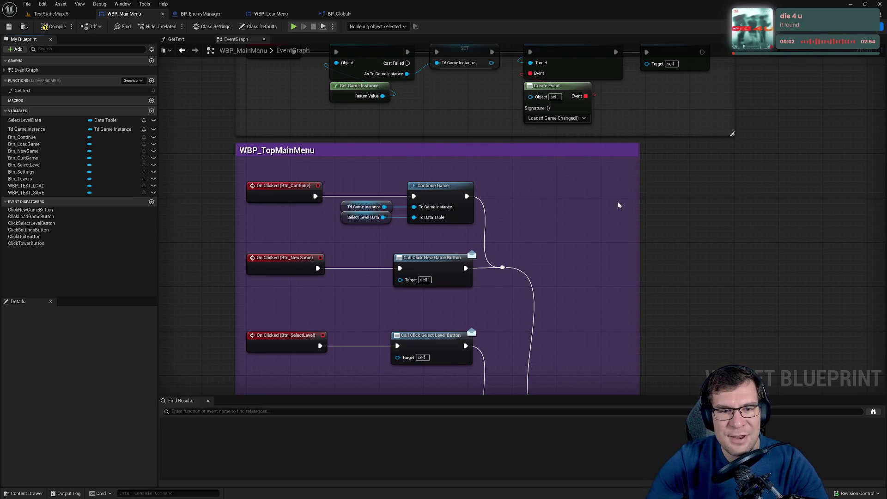
scroll(503, 280, down, 3)
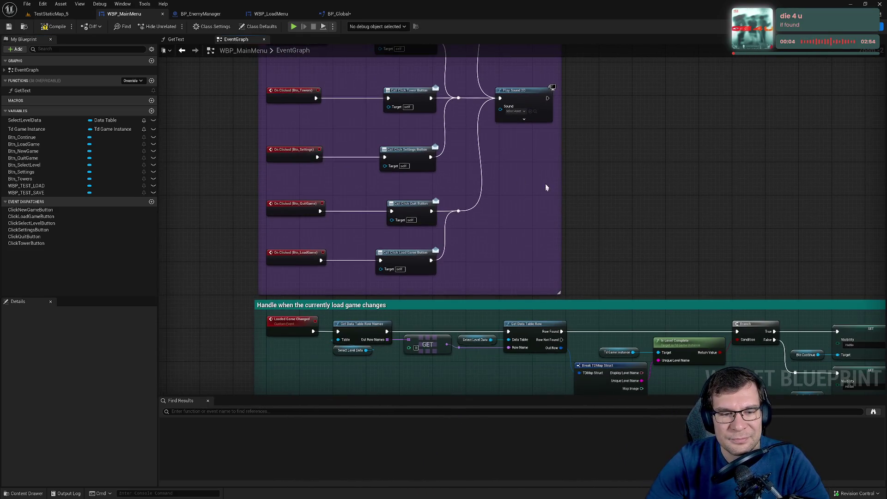
scroll(545, 187, down, 1)
scroll(522, 171, up, 1)
Look over the EventGraph's load game changes, Constructor and WBP_TopMainMenu comments.
drag(308, 312, 311, 313)
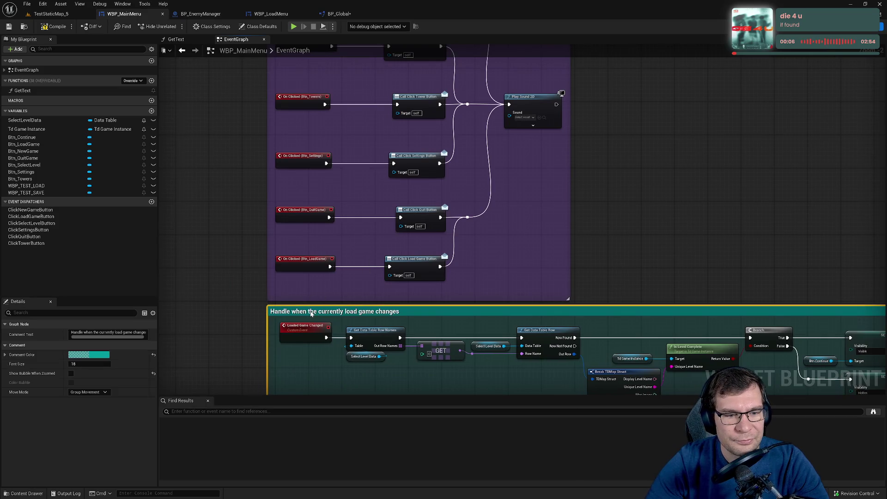
mouse_move(556, 227)
mouse_down()
mouse_move(584, 328)
mouse_move(606, 301)
mouse_up()
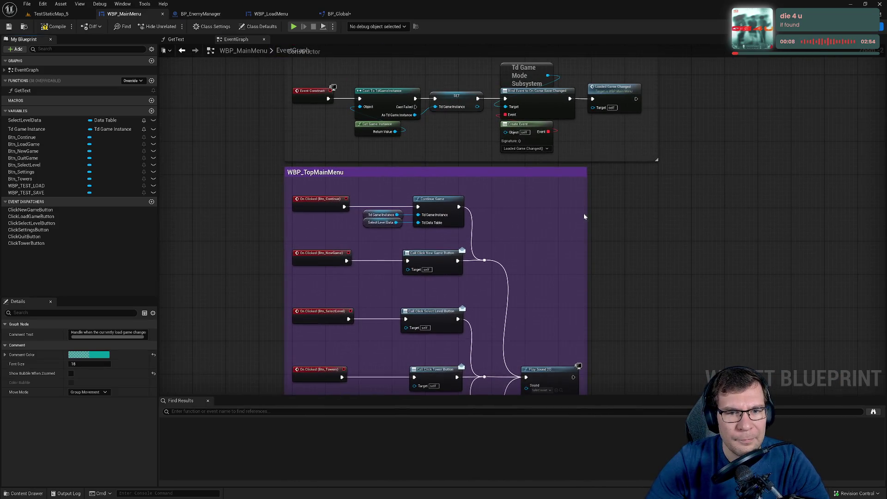
drag(584, 213, 588, 234)
click(383, 323)
scroll(354, 252, up, 2)
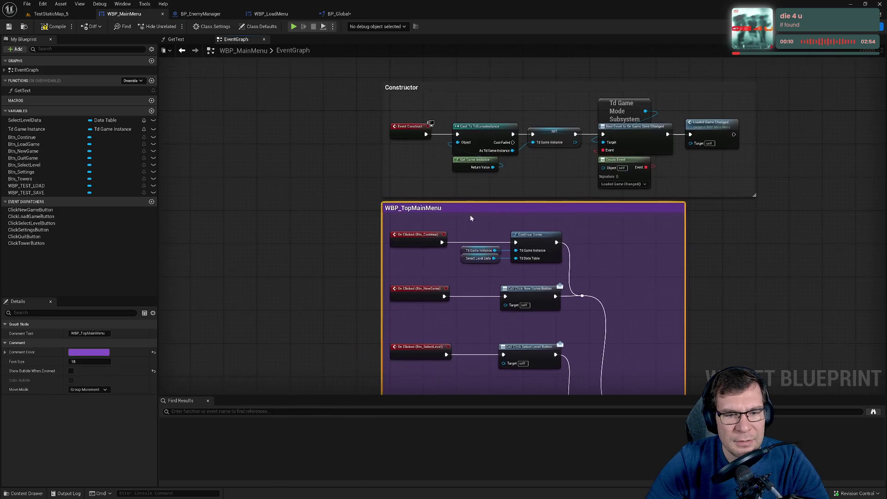
drag(336, 187, 192, 293)
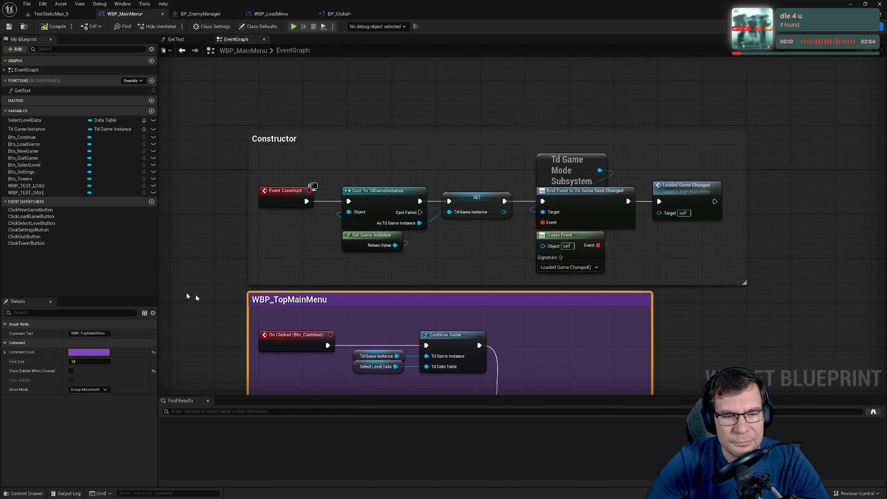
click(713, 300)
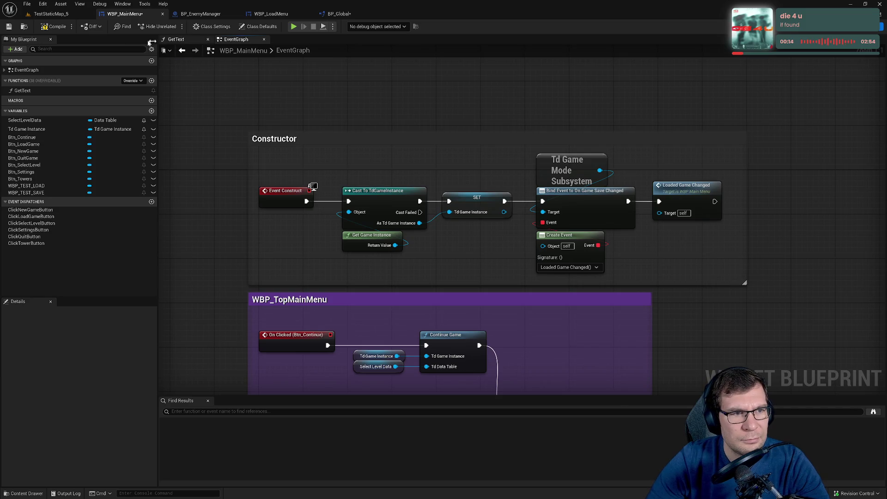
Save WBP_MainMenu and show the GetText function graph, with EventGraph's tab placed before it.
click(15, 27)
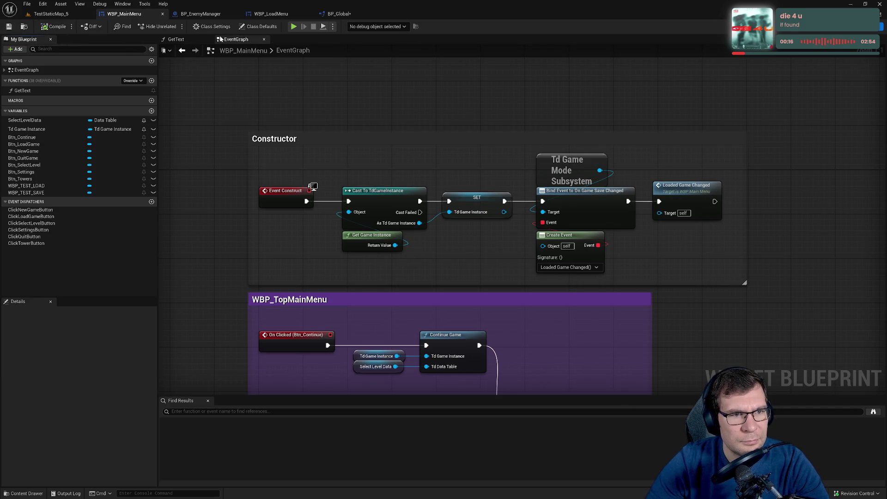
click(176, 39)
drag(243, 40, 219, 41)
click(229, 40)
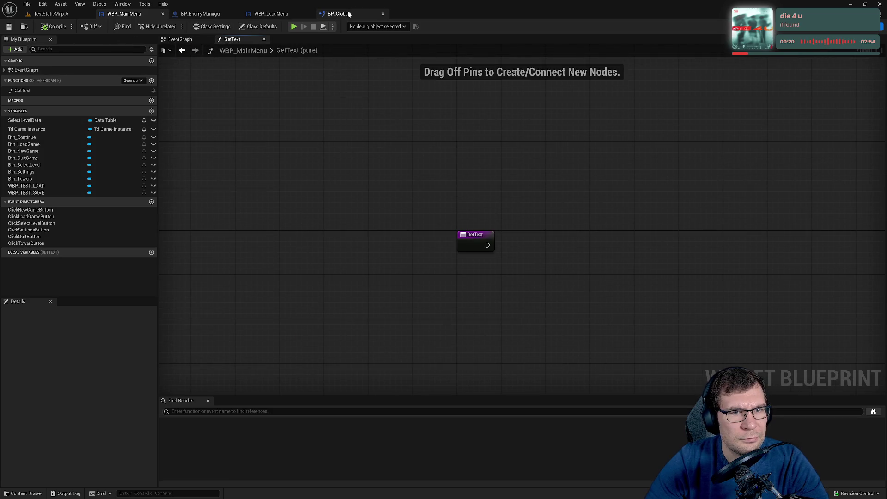
Save BP_Global with Ctrl+S from its ContinueGame function graph.
click(339, 14)
scroll(390, 92, down, 2)
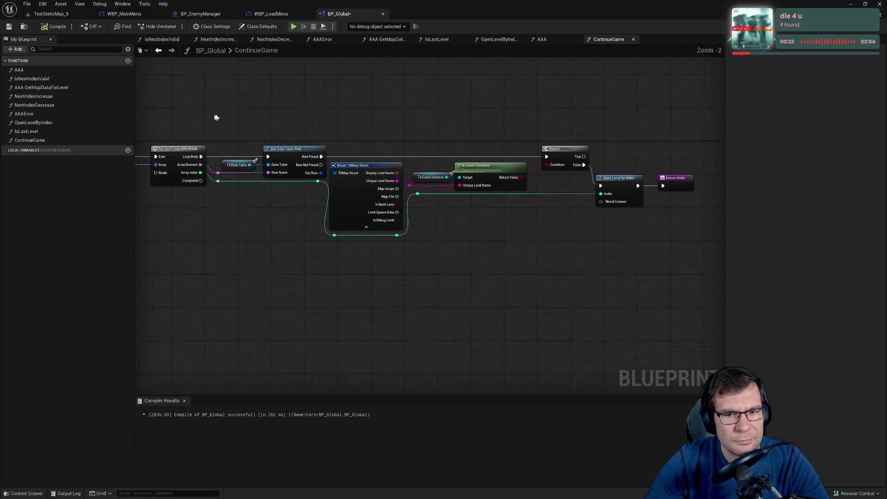
drag(411, 110, 589, 110)
key(ctrl+s)
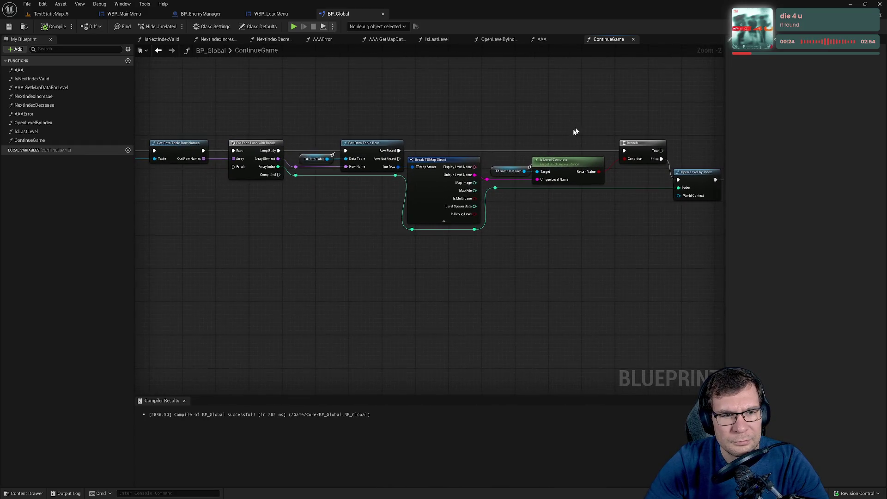
Wire the loop's Completed output to the Return Node, routed below via two reroute points.
drag(413, 189, 287, 171)
click(625, 204)
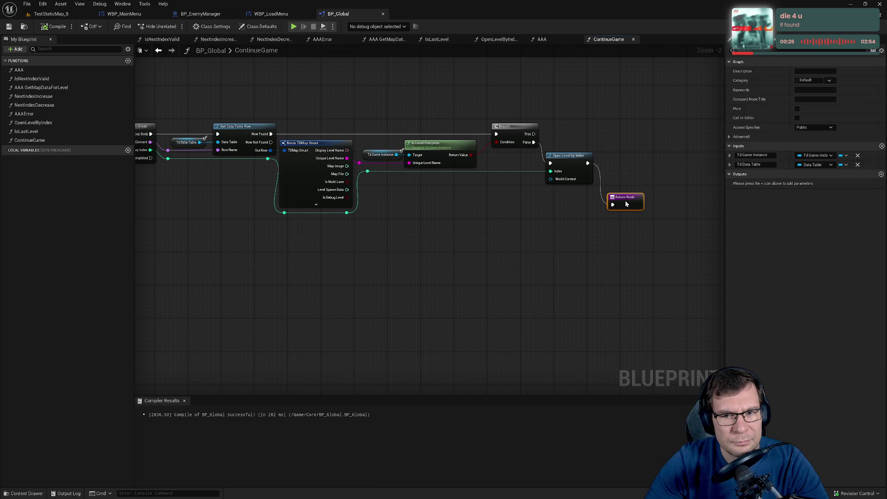
mouse_move(151, 158)
mouse_down()
mouse_move(604, 222)
mouse_move(613, 205)
mouse_up()
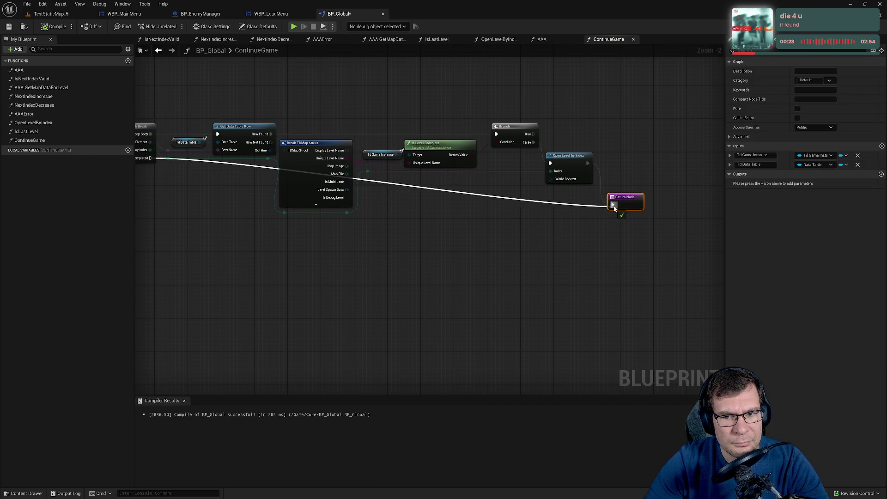
double_click(366, 162)
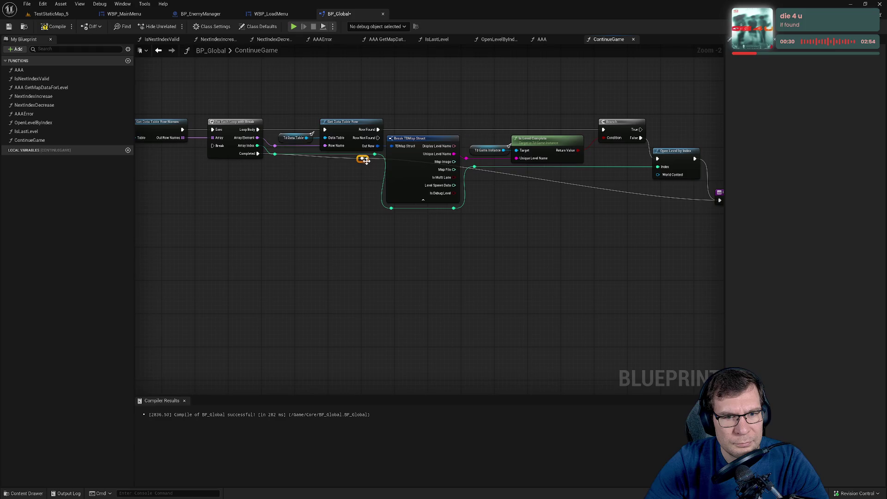
mouse_move(366, 162)
mouse_down()
mouse_move(280, 205)
mouse_move(288, 219)
mouse_move(704, 216)
mouse_up()
double_click(331, 212)
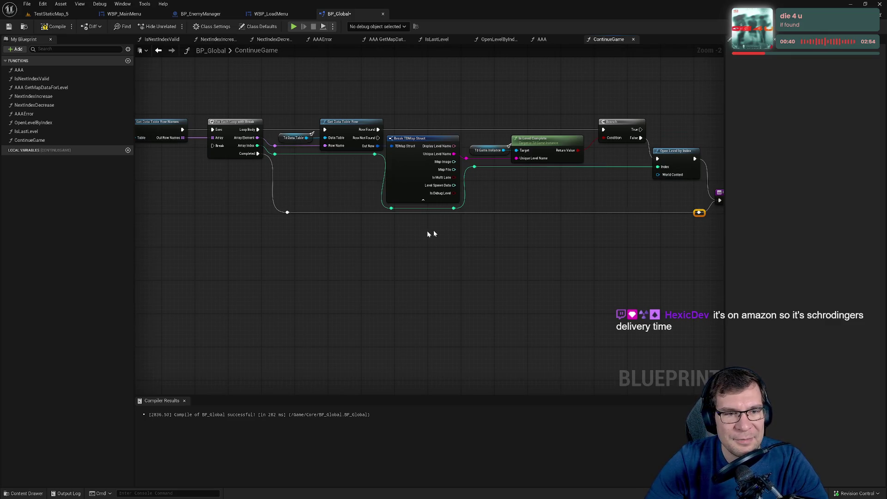
Undo an accidental nudge of the Open Level by Index node and save BP_Global.
scroll(434, 242, right, 3)
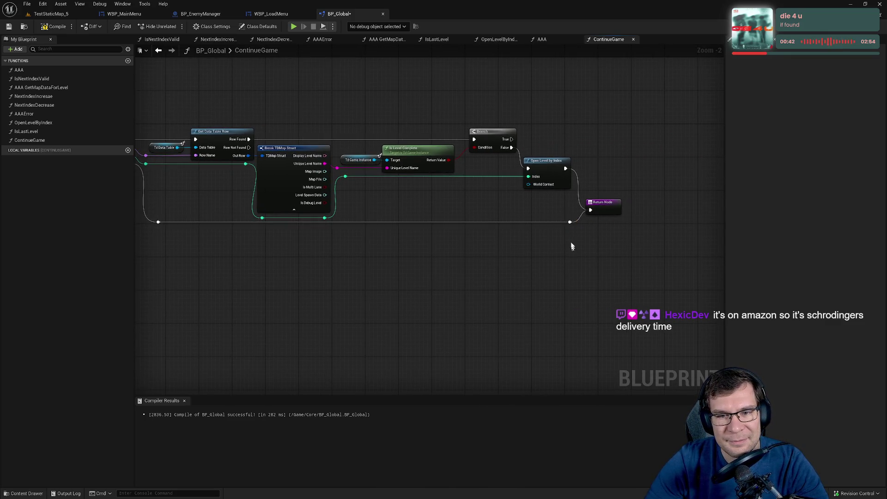
drag(554, 174, 559, 173)
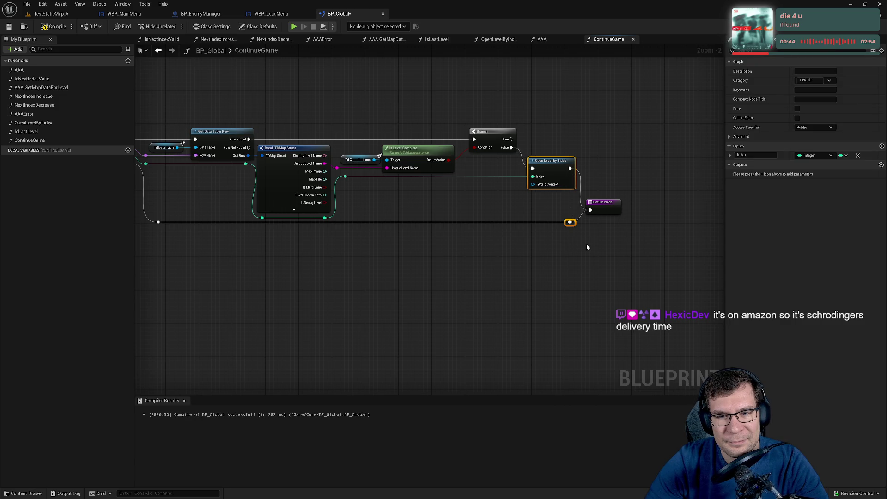
key(ctrl+z)
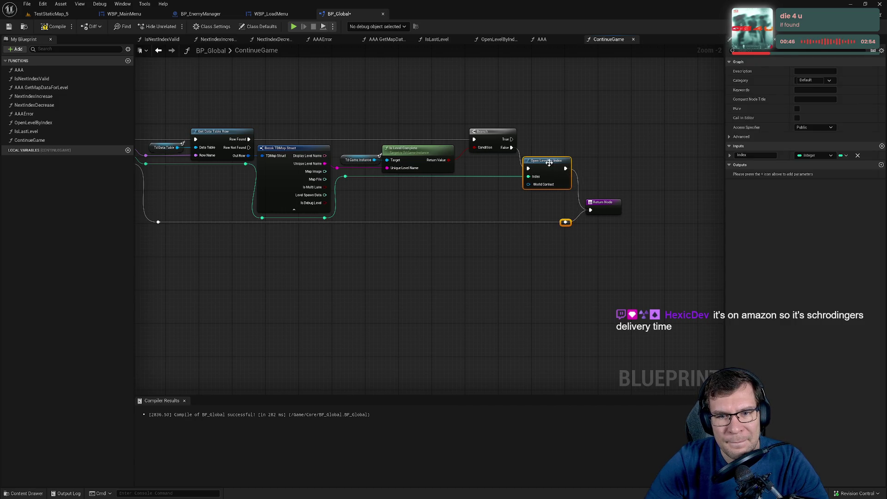
click(9, 28)
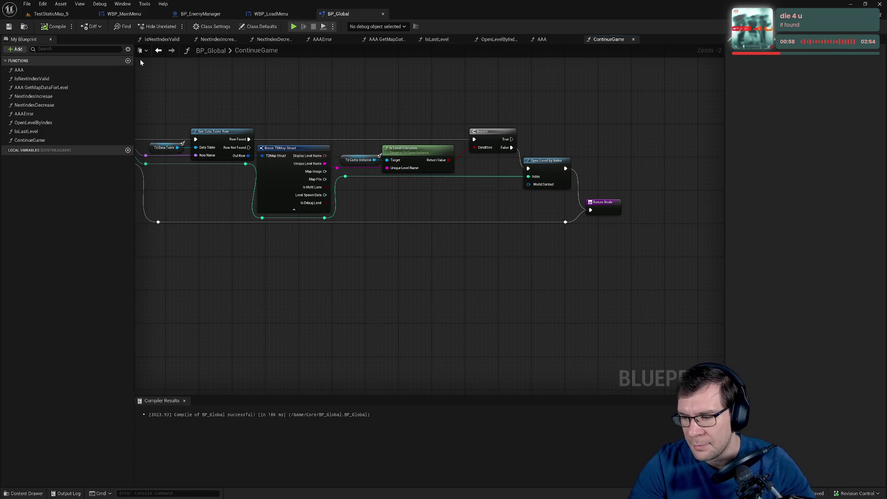
Compile BP_Global twice while reviewing the ContinueGame chain from entry to Return Node.
mouse_move(331, 96)
mouse_down()
mouse_move(455, 99)
mouse_move(454, 109)
mouse_up()
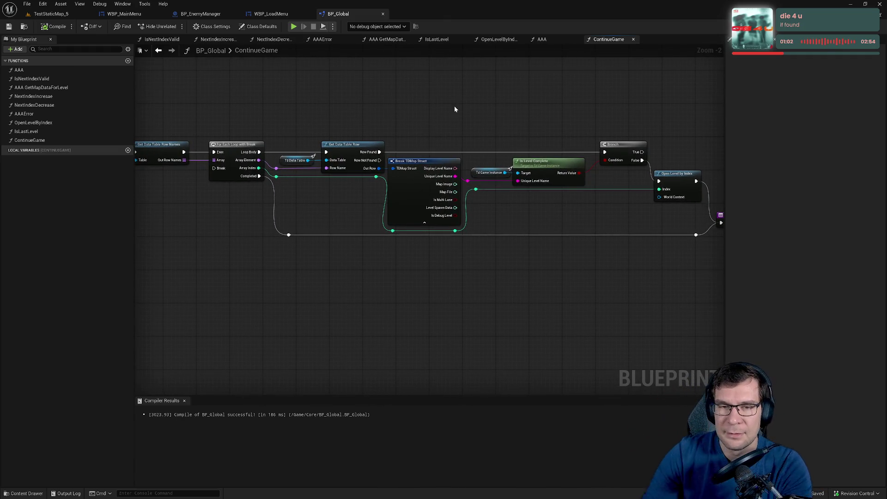
drag(414, 101, 461, 106)
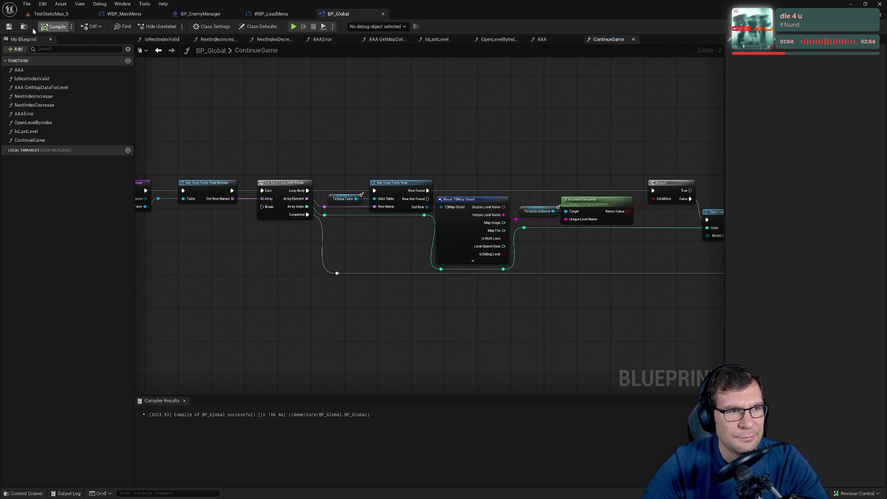
click(54, 26)
drag(384, 95, 263, 78)
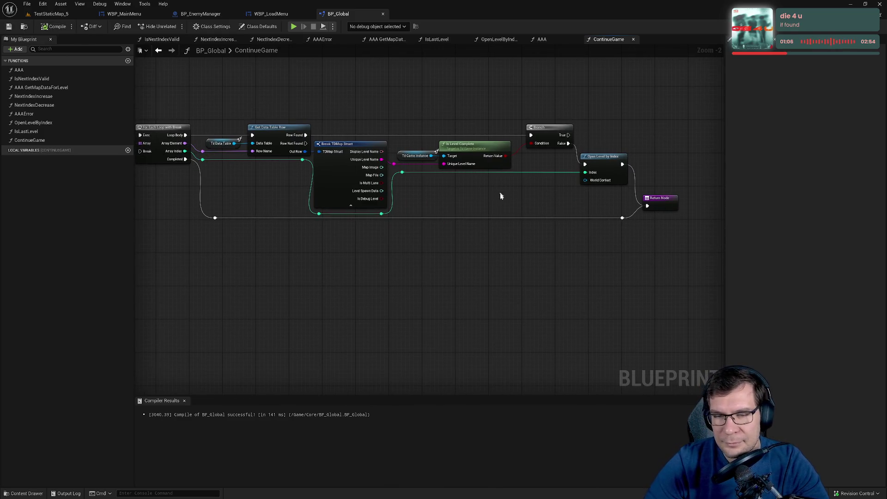
mouse_move(500, 196)
mouse_down()
mouse_move(499, 218)
mouse_move(640, 236)
mouse_move(620, 221)
mouse_up()
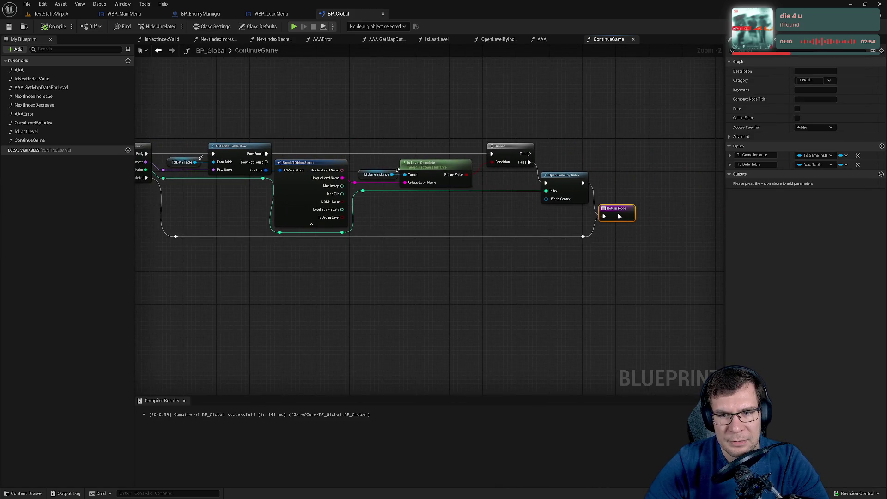
drag(422, 221, 631, 260)
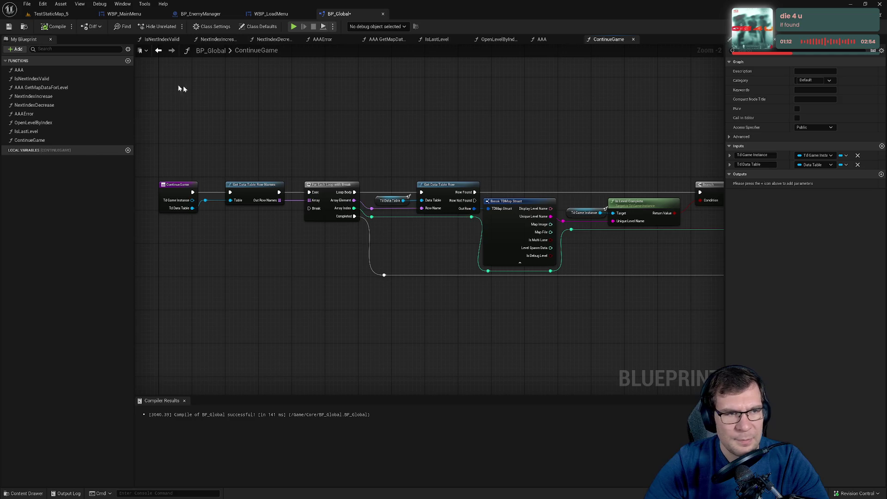
click(55, 26)
Open the WBP_LoadMenu event graph and zoom out to survey the button click events.
click(271, 14)
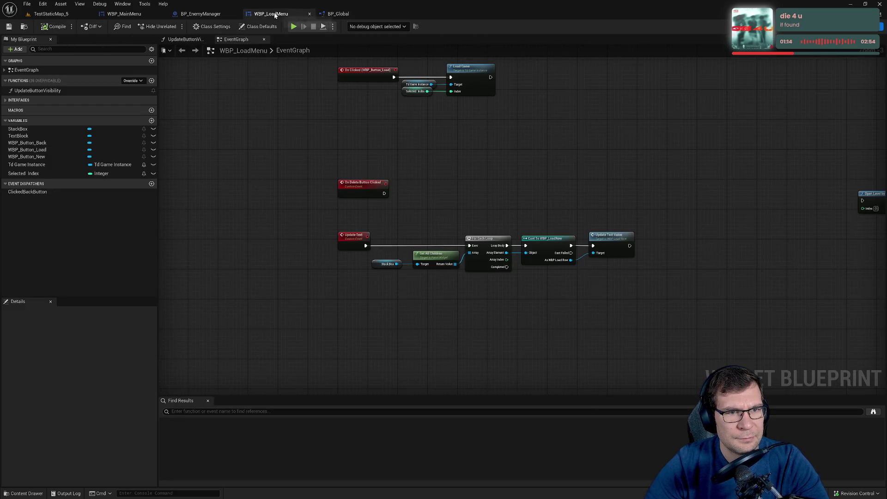
click(342, 14)
click(271, 14)
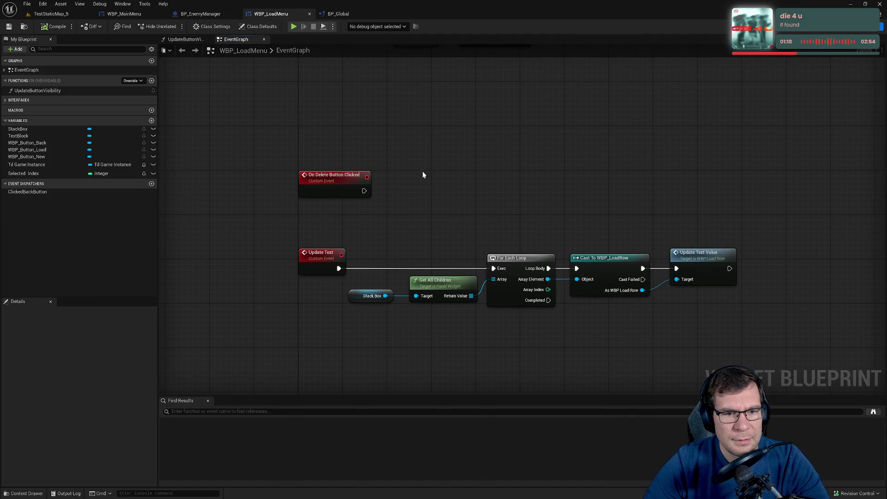
drag(423, 171, 445, 254)
mouse_move(373, 109)
mouse_down()
mouse_move(344, 217)
mouse_move(349, 250)
mouse_move(234, 151)
mouse_move(211, 149)
mouse_up()
scroll(348, 250, down, 2)
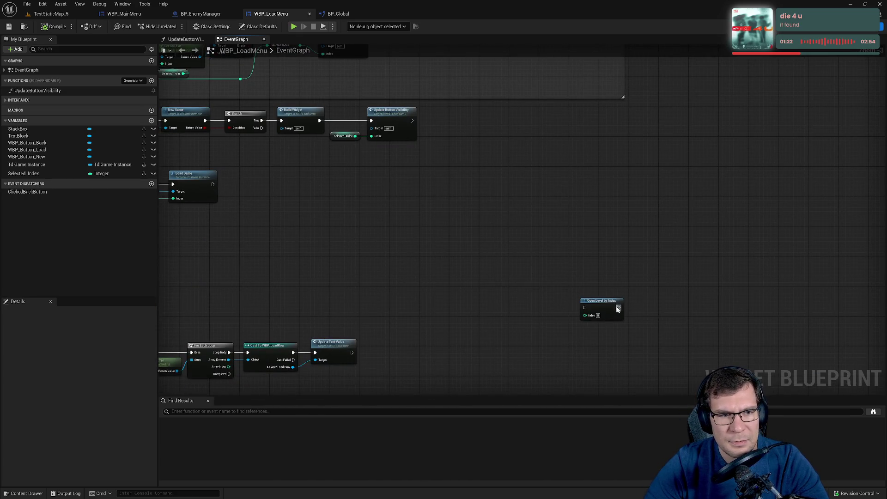
Move the stray Open Level by Index node beside Load Game and select it for removal.
drag(617, 309, 301, 273)
key(Escape)
drag(600, 301, 345, 245)
drag(318, 217, 531, 240)
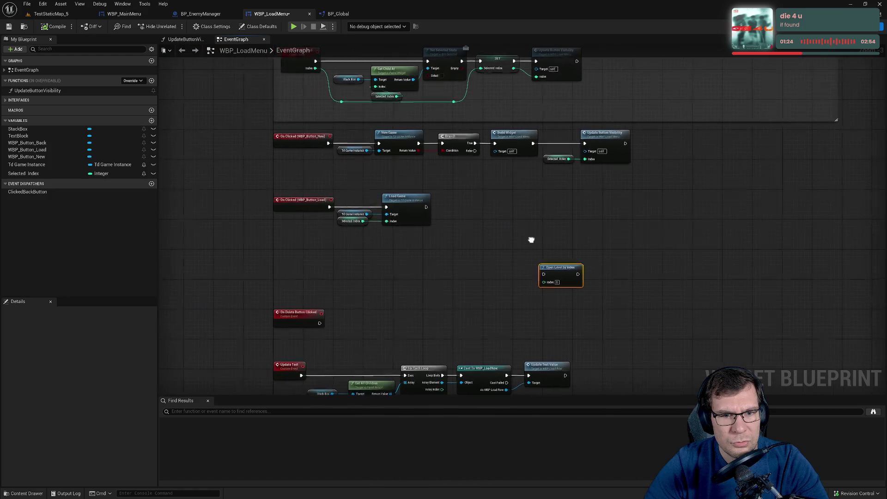
scroll(365, 237, up, 2)
drag(365, 237, 481, 269)
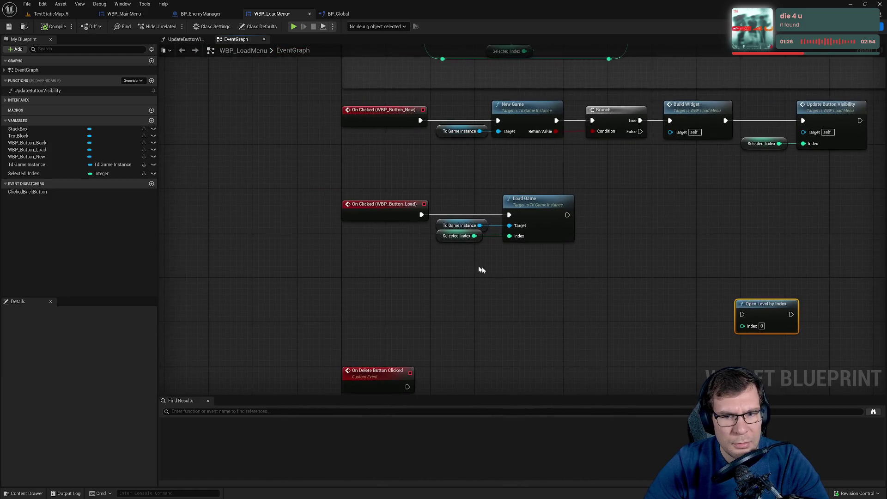
drag(559, 288, 428, 263)
drag(631, 287, 625, 242)
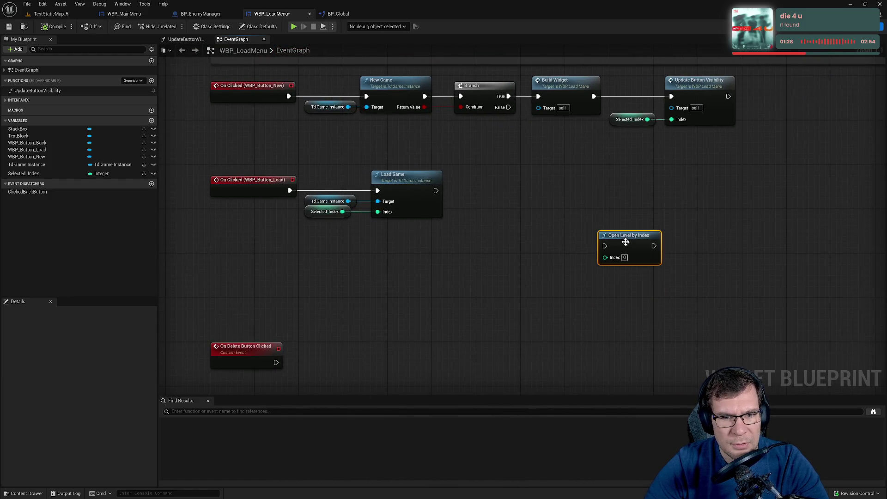
mouse_move(435, 191)
mouse_down()
mouse_move(619, 248)
mouse_move(609, 245)
mouse_move(551, 317)
mouse_up()
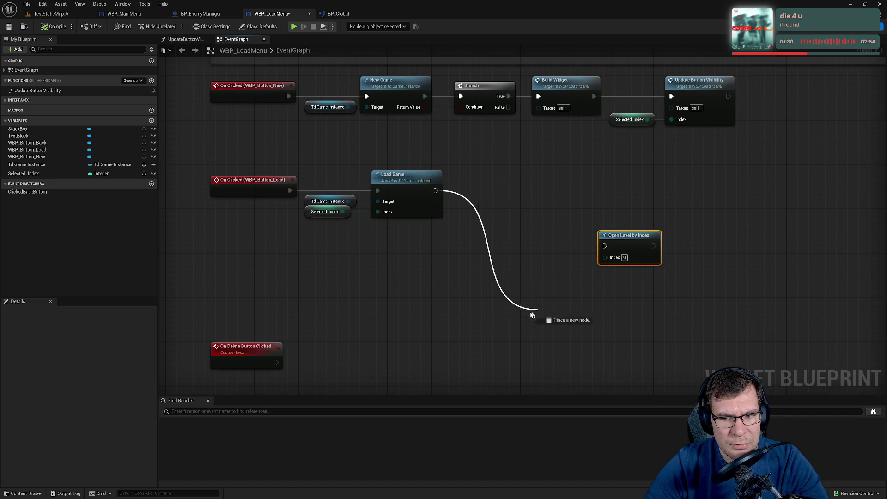
drag(584, 200, 684, 275)
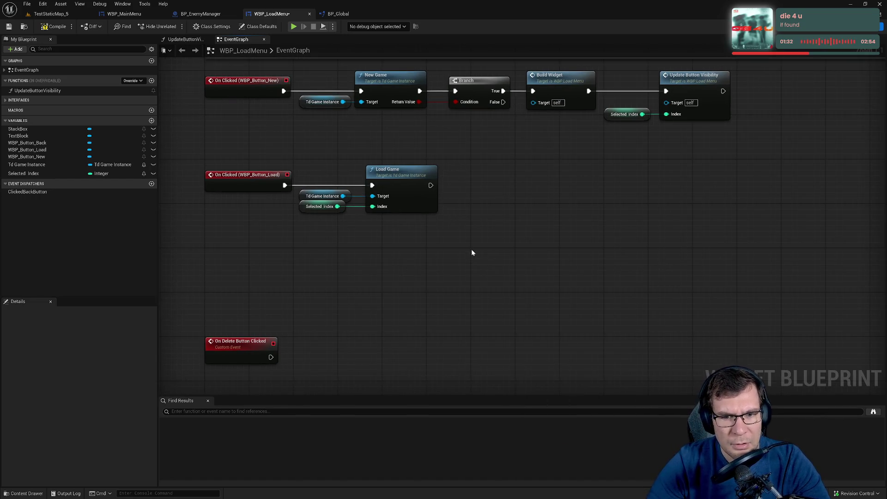
Add a Continue Game node by searching 'continue' in the graph's action list.
right_click(471, 248)
text(open)
key(BackSpace)
key(BackSpace)
key(BackSpace)
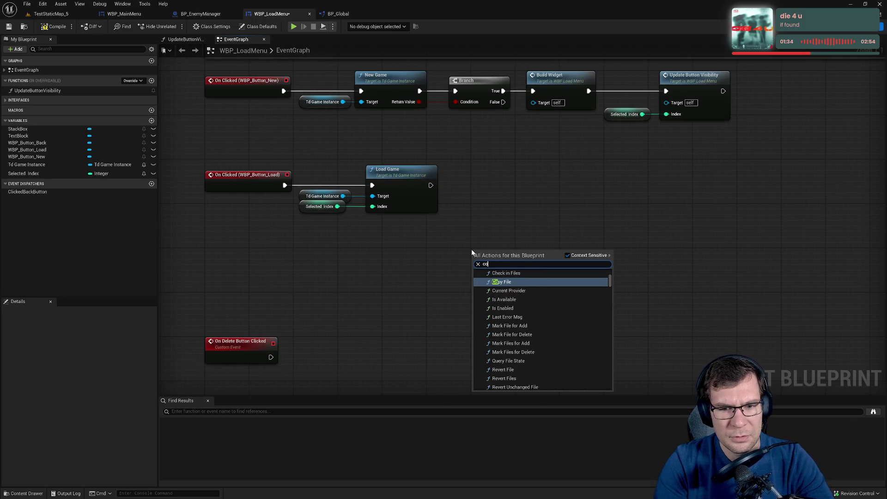
text(continue)
key(Return)
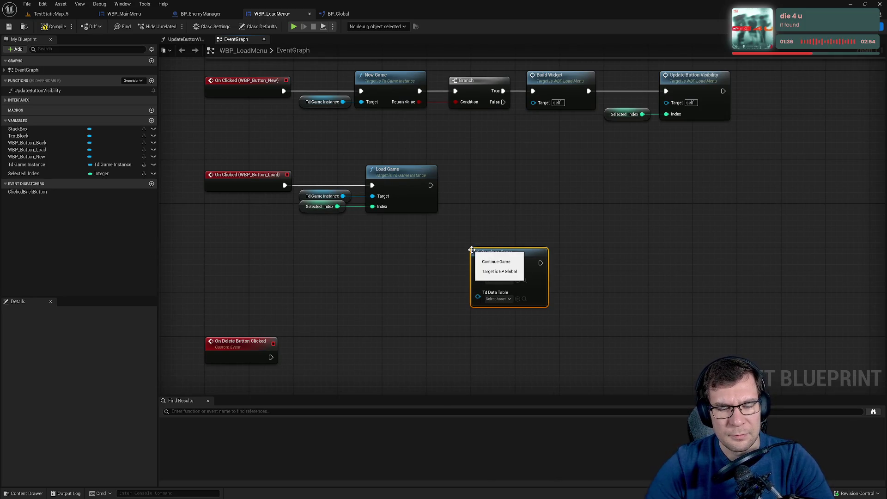
Wire Load Game's exec output into Continue Game and line it up beside Load Game.
drag(477, 263, 430, 185)
mouse_move(507, 250)
mouse_down()
mouse_move(506, 166)
mouse_move(505, 179)
mouse_up()
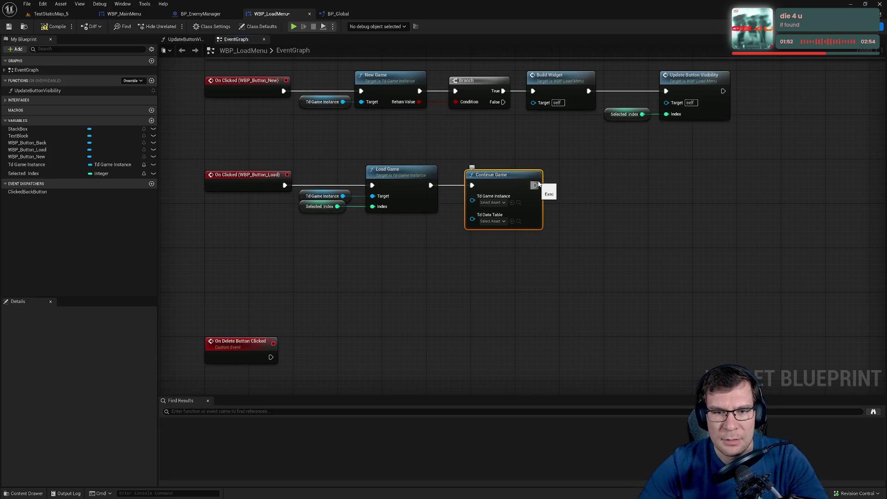
drag(534, 234, 568, 224)
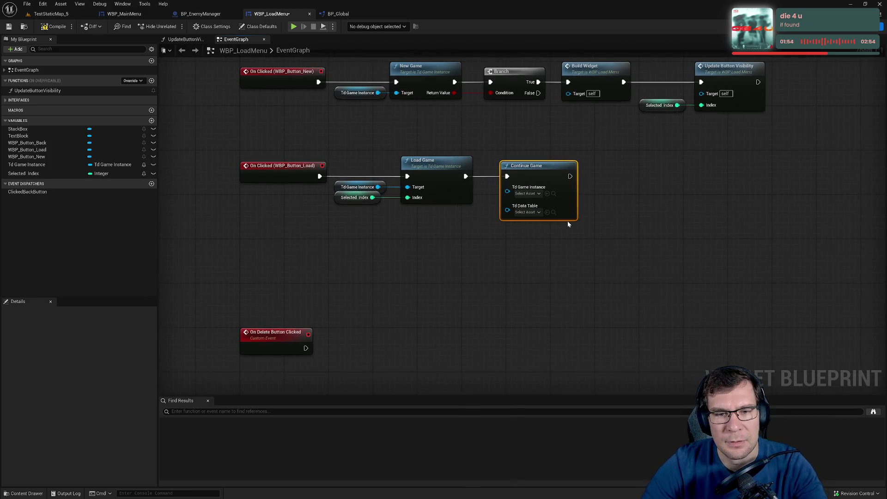
drag(541, 175, 547, 174)
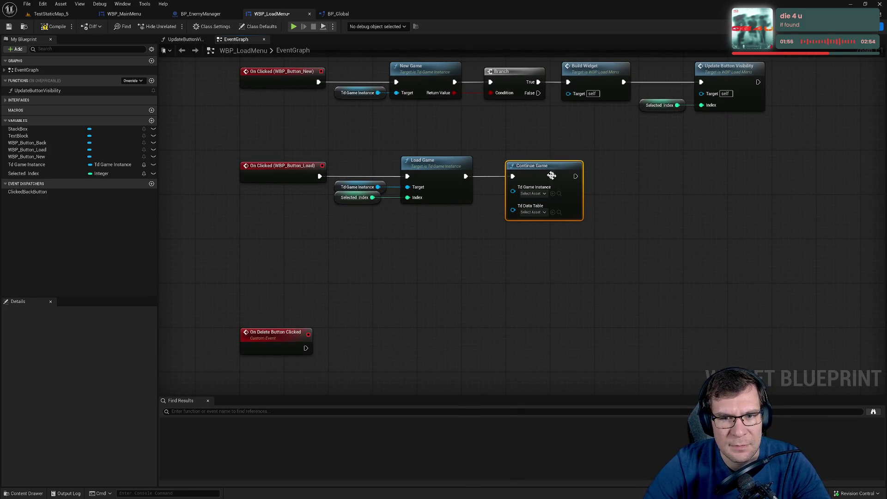
click(382, 300)
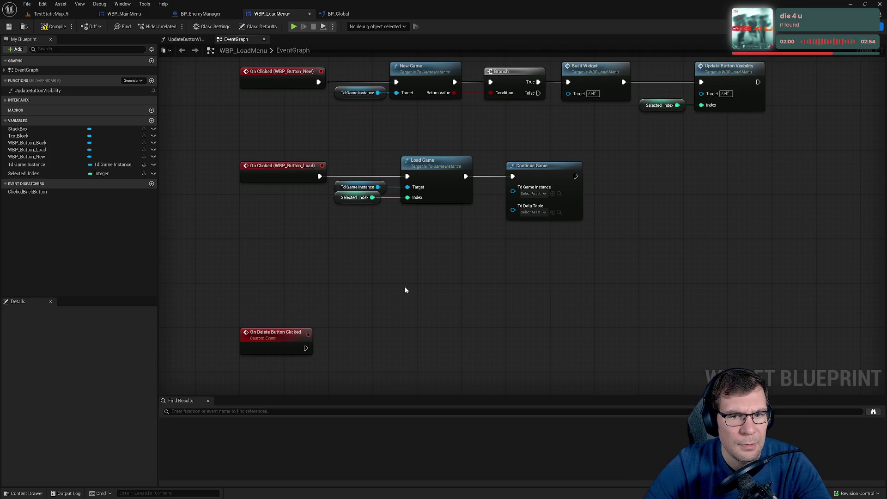
Wire a Td Game Instance getter into Continue Game's game instance input.
drag(405, 291, 353, 290)
click(49, 174)
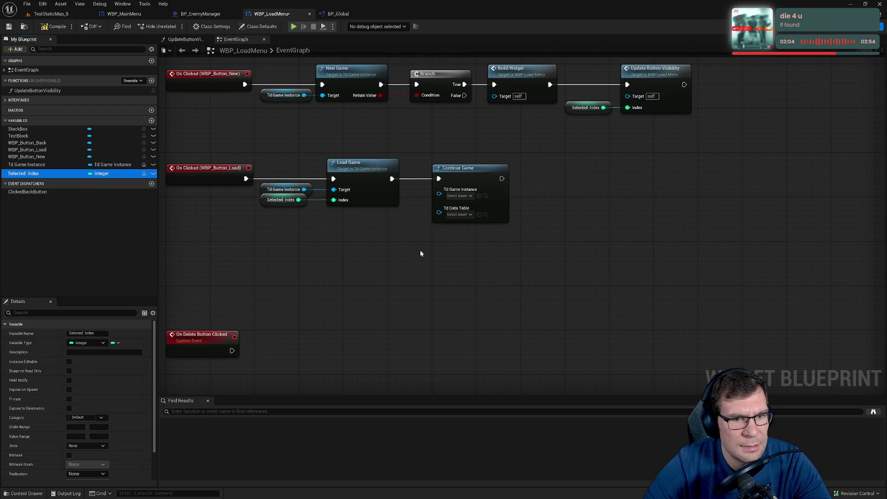
click(462, 195)
text(td)
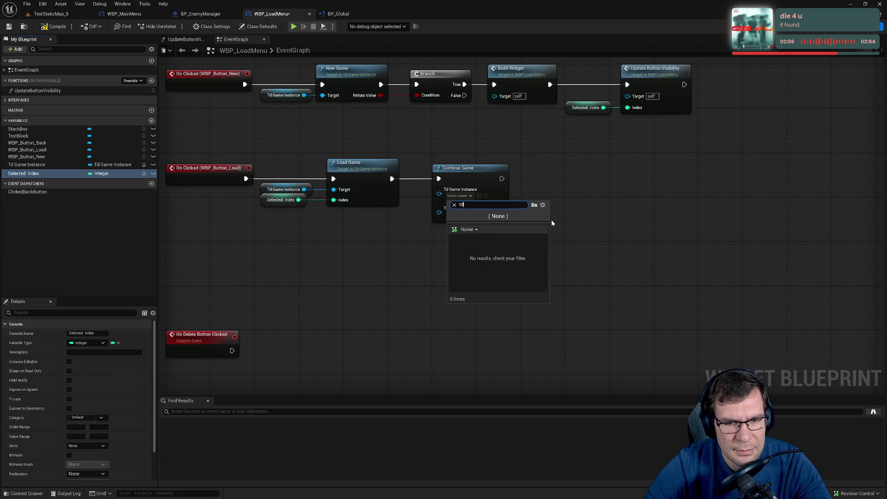
text(_slek)
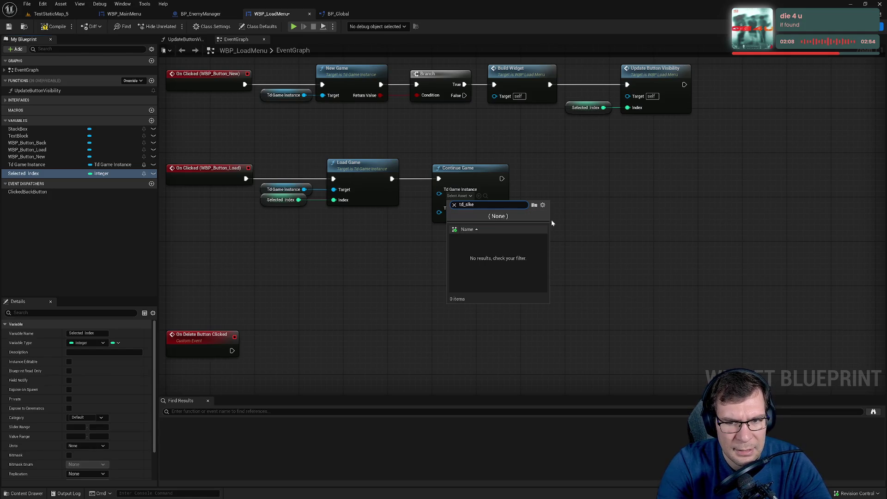
mouse_move(552, 223)
mouse_down()
mouse_move(480, 291)
mouse_move(484, 366)
mouse_move(456, 197)
mouse_up()
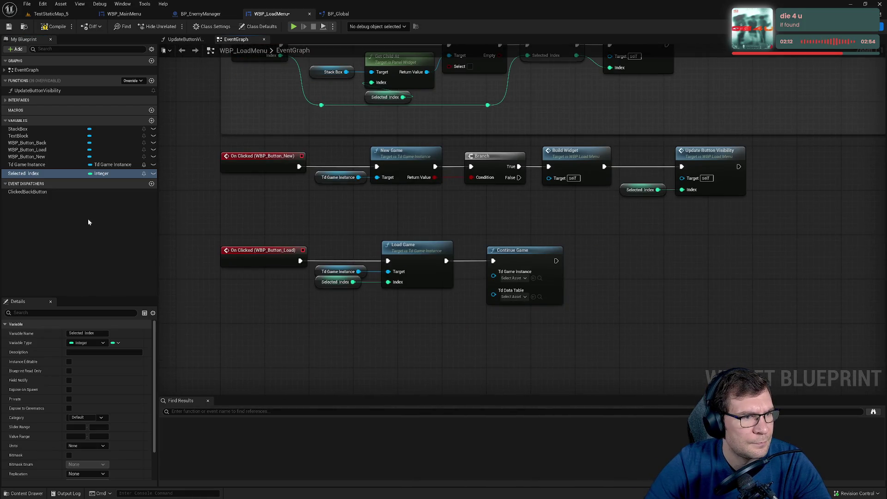
drag(46, 164, 498, 278)
drag(566, 305, 459, 216)
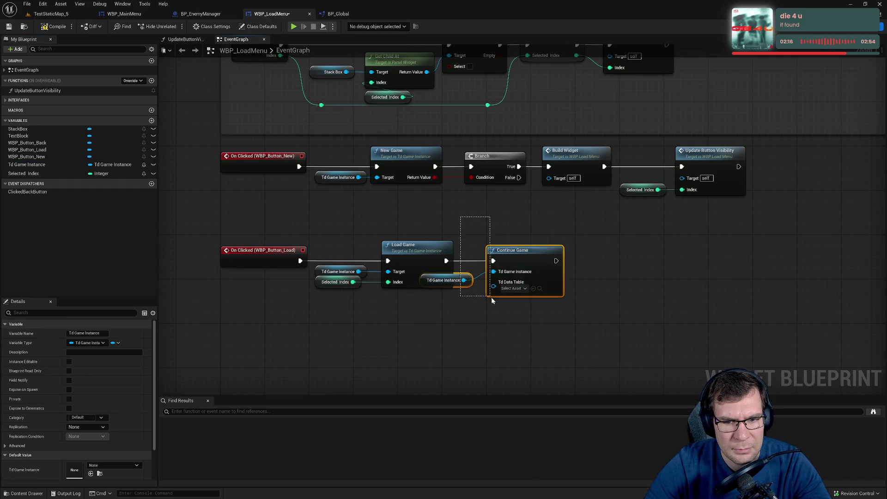
drag(528, 262, 600, 262)
click(568, 237)
alt+click(566, 271)
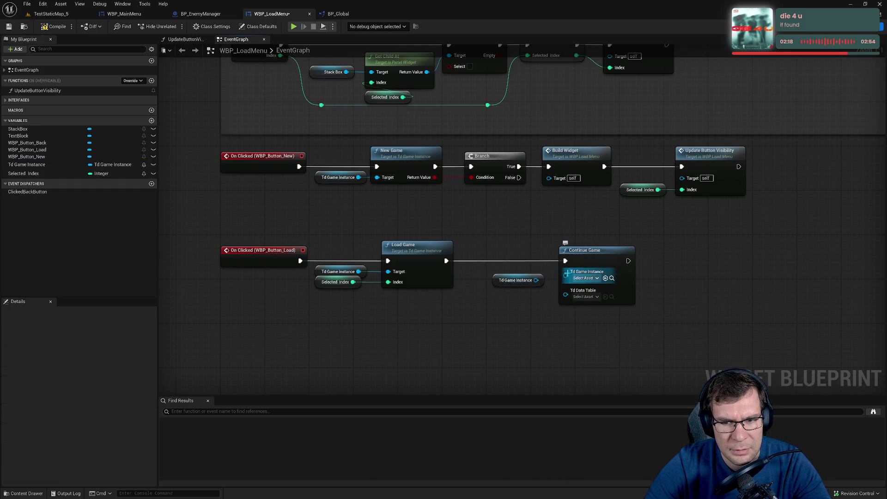
click(594, 279)
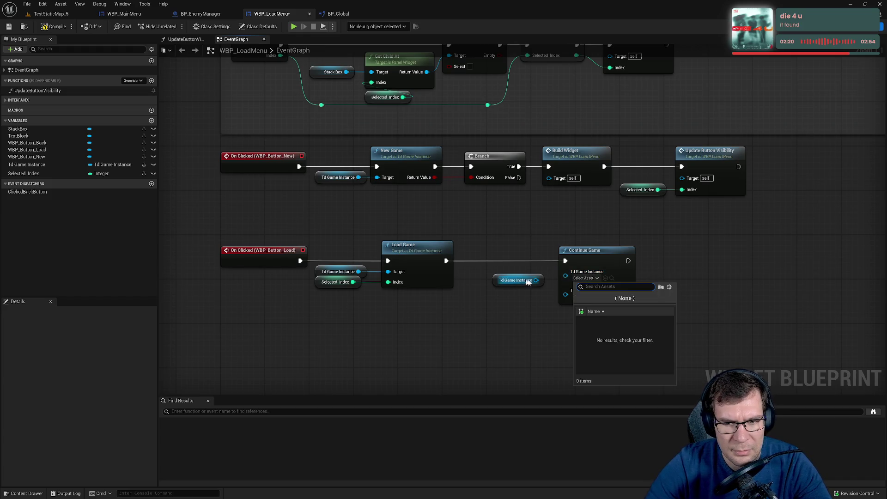
drag(536, 280, 571, 276)
Browse data table choices for Continue Game, then shift it and the Td Game Instance getter left.
click(585, 289)
text(t)
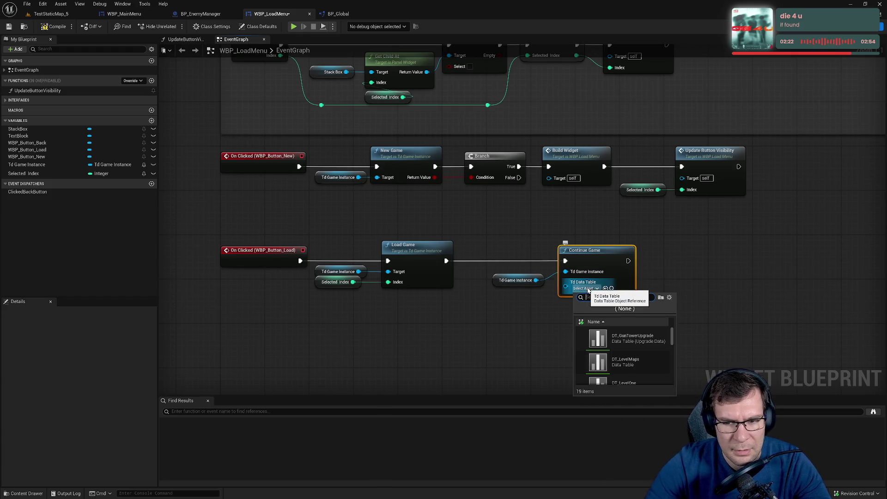
text(d)
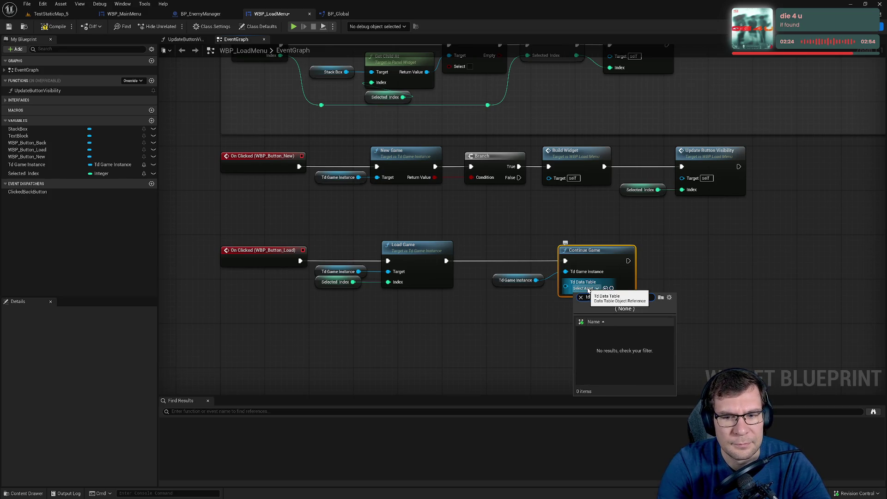
key(BackSpace)
mouse_move(509, 238)
mouse_down()
mouse_move(562, 296)
mouse_move(578, 299)
mouse_up()
drag(578, 255, 550, 255)
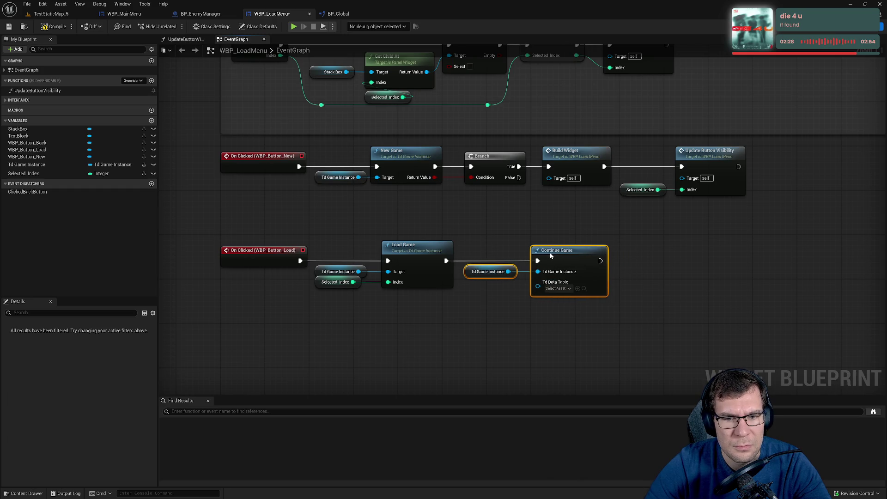
drag(478, 190, 498, 332)
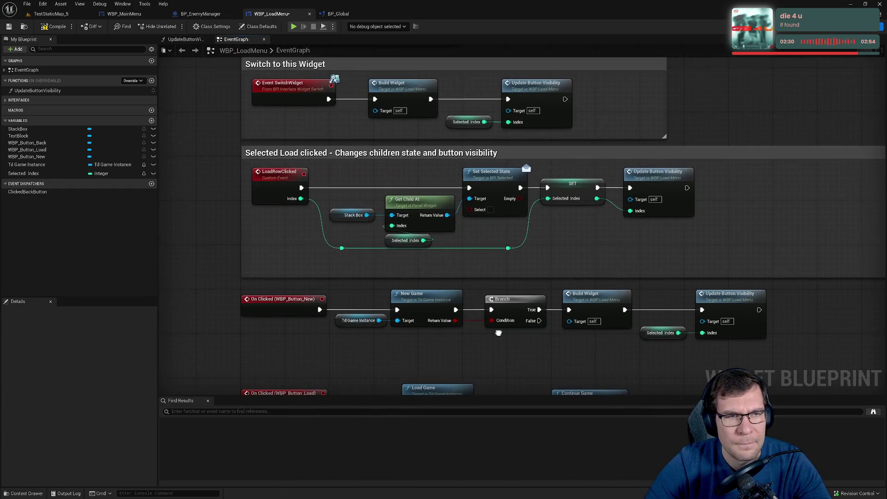
Save WBP_LoadMenu and return to the TestStaticMap_5 level editor.
click(9, 27)
mouse_move(229, 209)
mouse_down()
mouse_move(240, 249)
mouse_move(314, 200)
mouse_up()
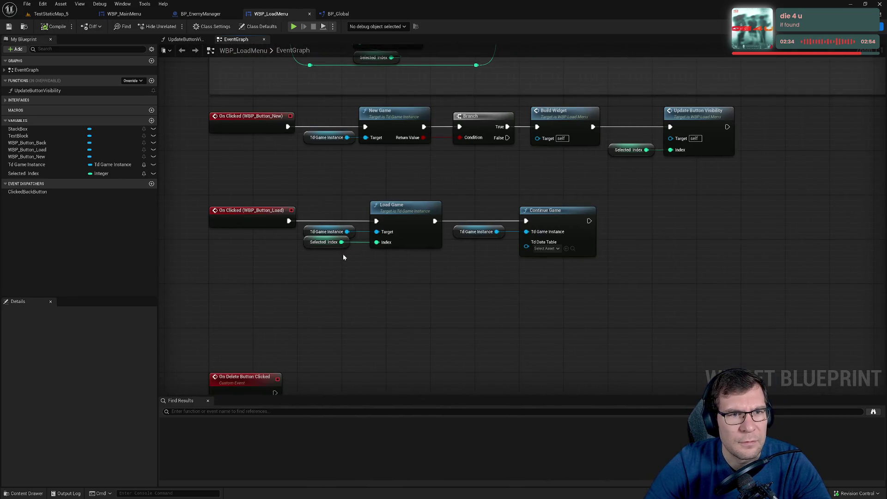
click(51, 14)
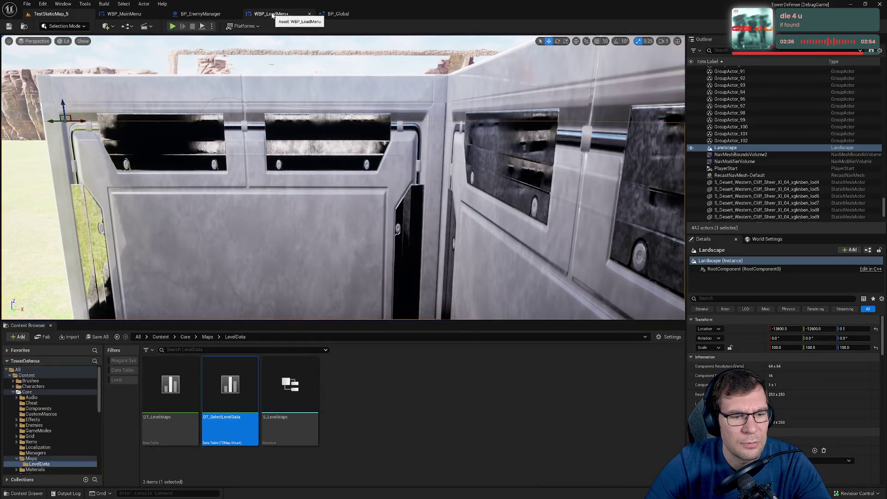
Set Continue Game's Td Data Table to DT_SelectLevelData, promote it to a variable, and save.
click(273, 17)
click(567, 249)
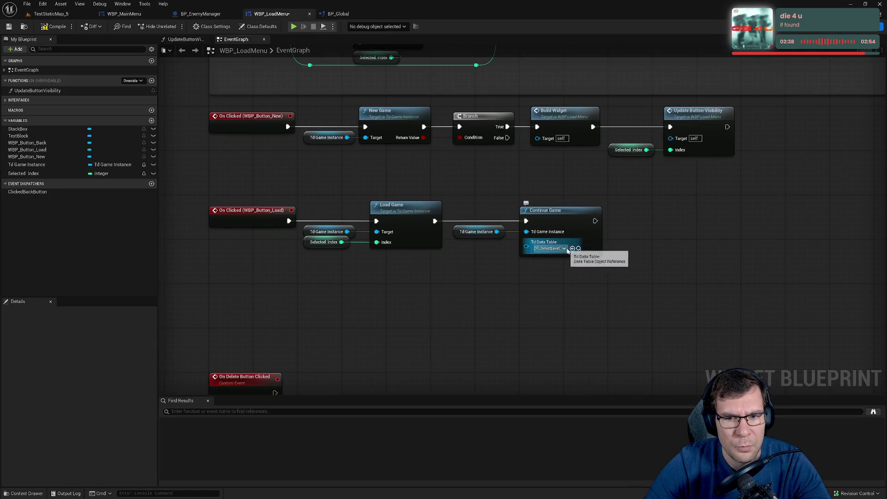
right_click(526, 249)
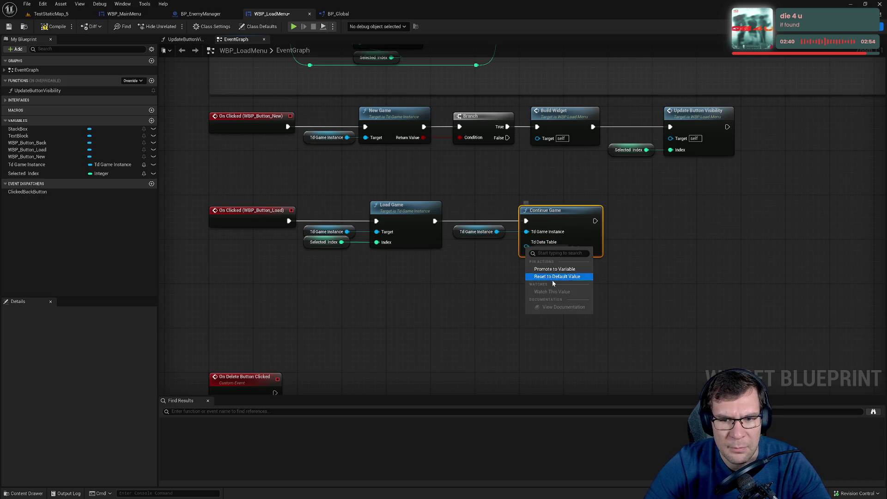
click(552, 279)
drag(479, 212, 490, 251)
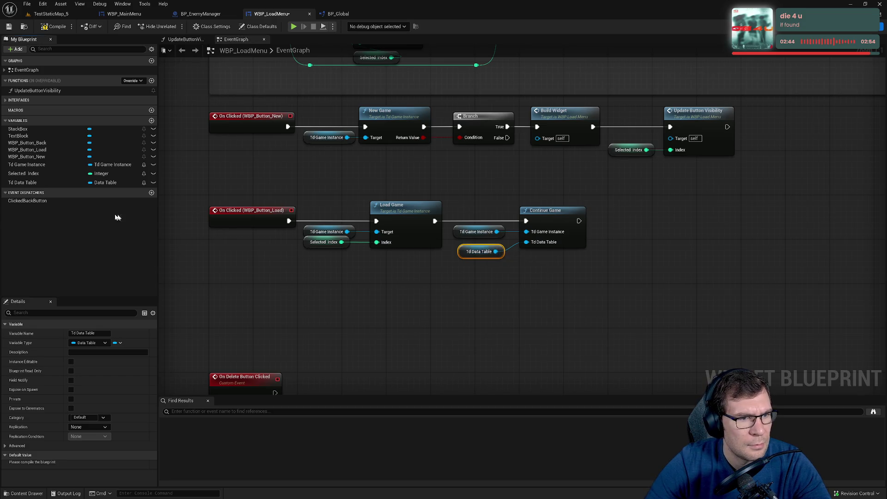
click(46, 165)
mouse_move(462, 251)
mouse_down()
mouse_move(462, 243)
mouse_move(564, 287)
mouse_up()
click(554, 275)
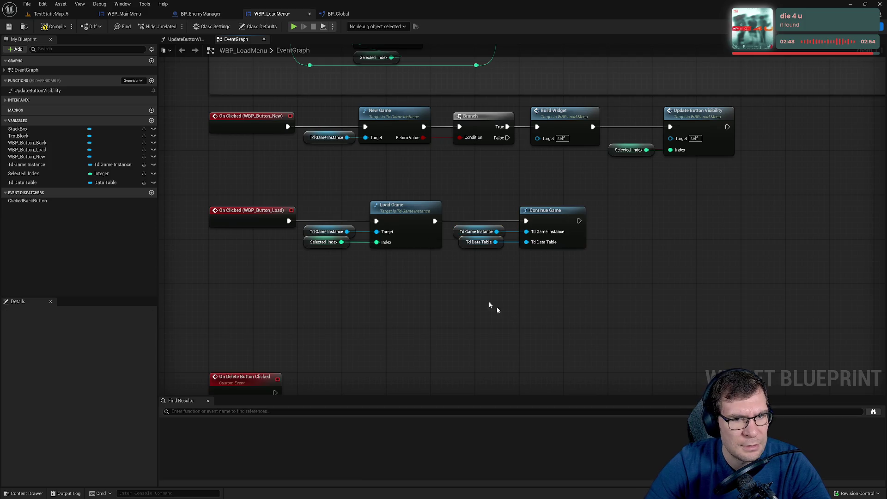
click(8, 27)
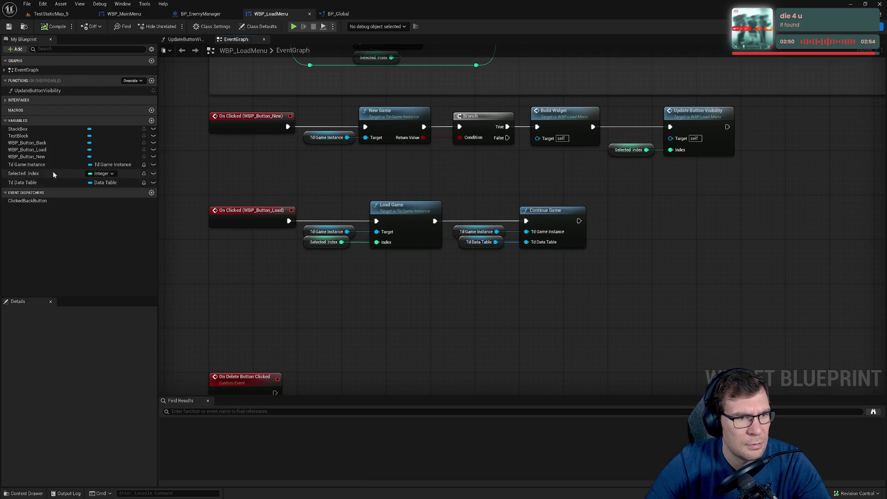
Rename the new data table variable to DT_SelectLeveData.
click(46, 182)
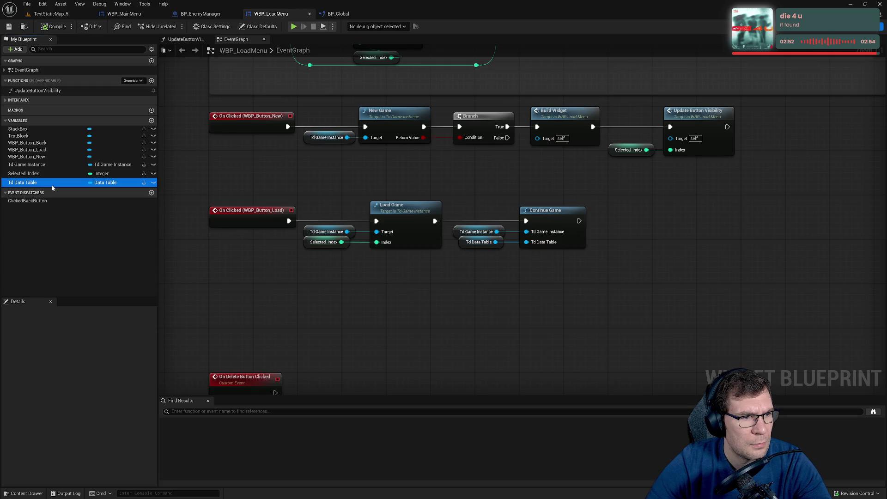
key(F2)
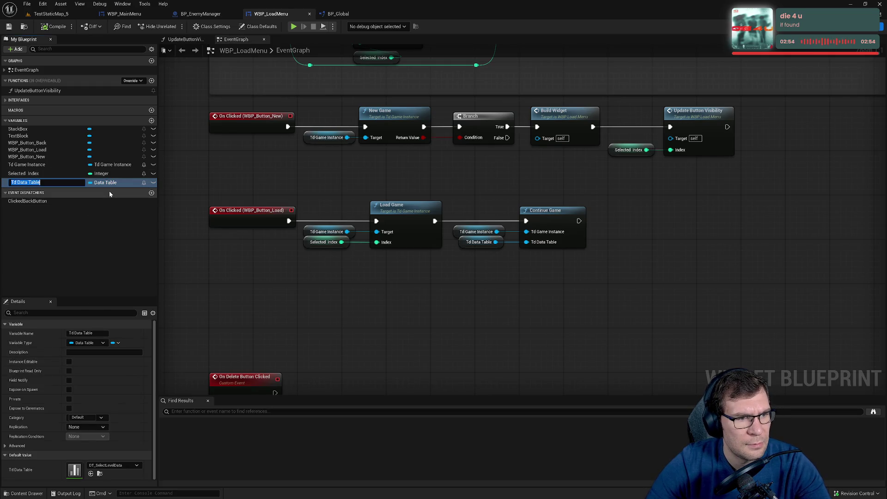
text(TD)
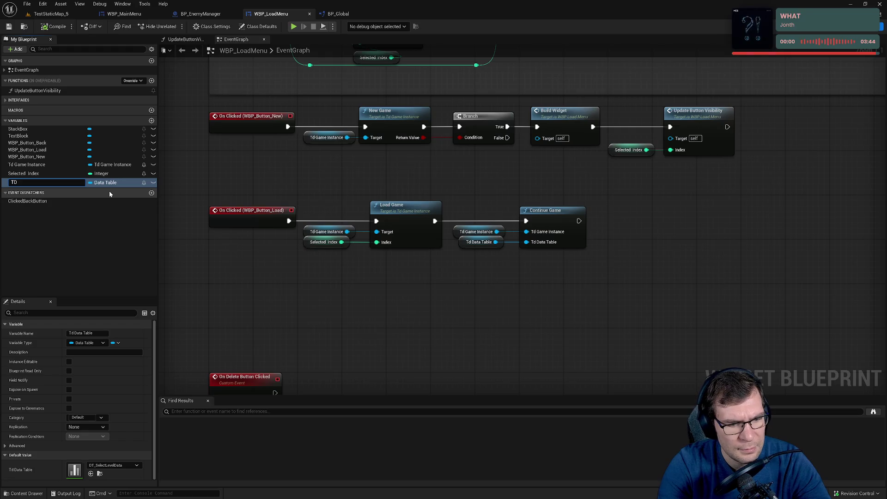
key(BackSpace)
key(BackSpace)
text(Slecte)
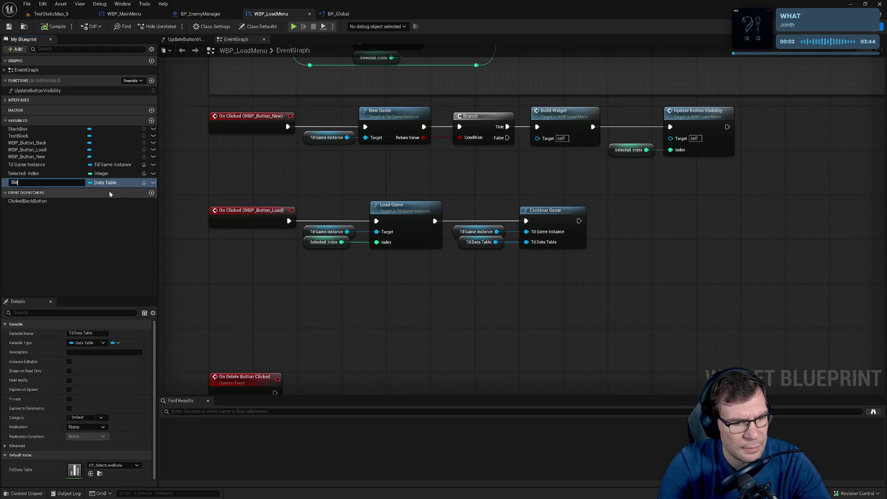
key(ctrl+a)
text(Selecte)
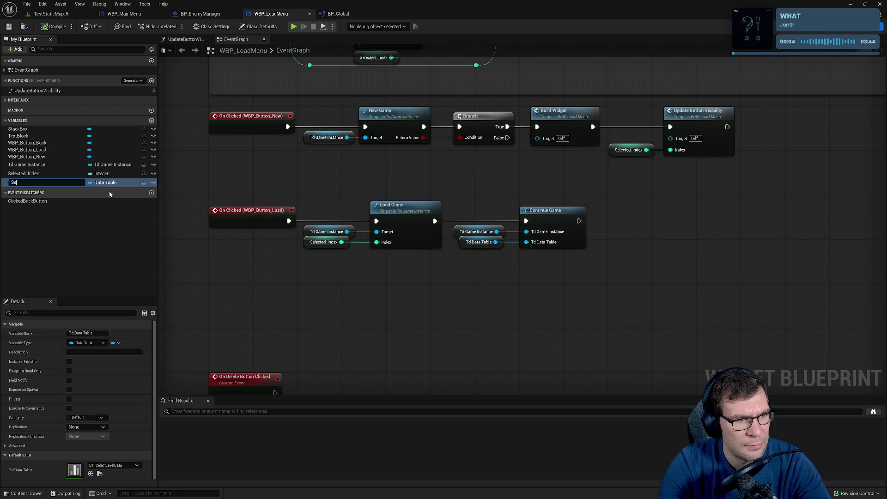
key(BackSpace)
text(LeveDatra)
key(BackSpace)
key(BackSpace)
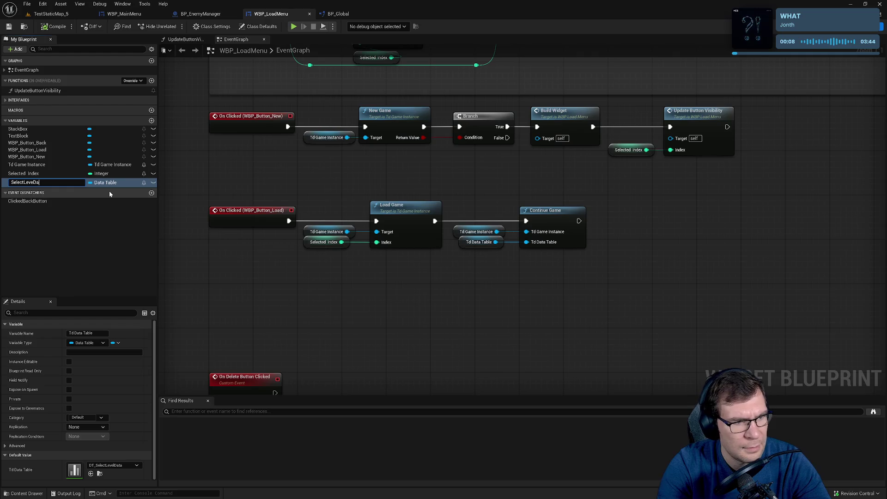
text(a)
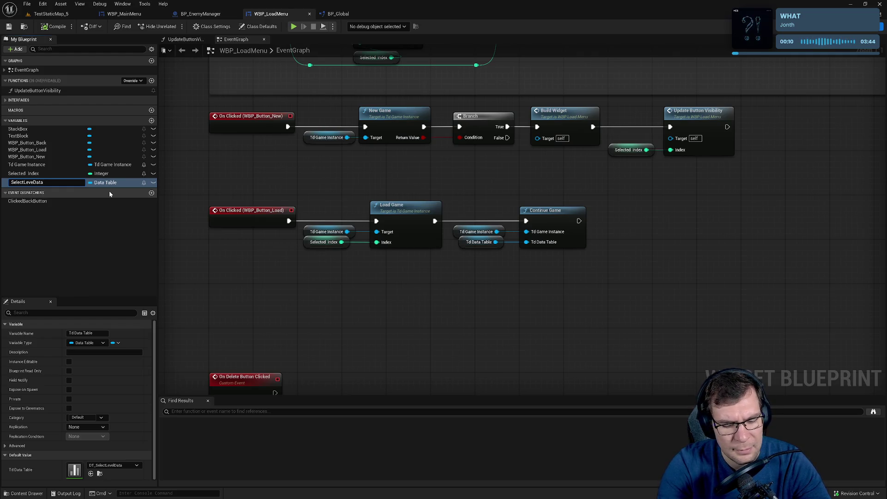
key(Home)
text(DT_)
key(Return)
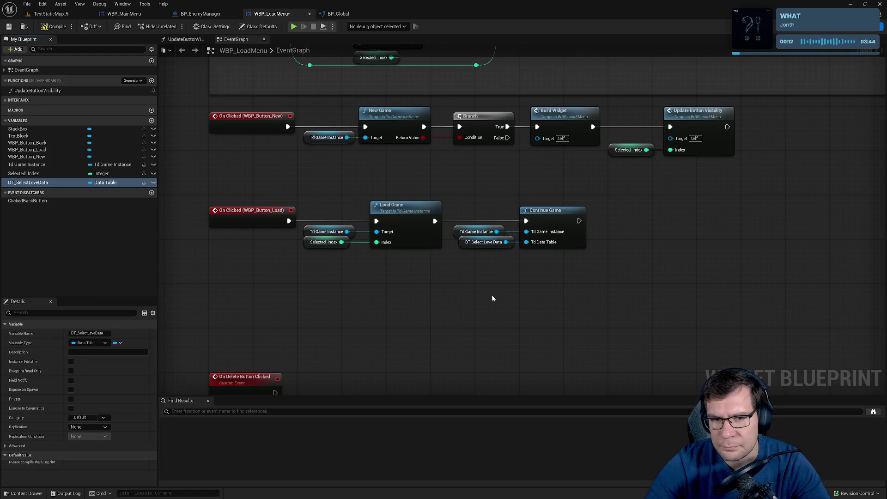
Align the Td Game Instance and DT_SelectLeveData getters with Continue Game's inputs.
drag(450, 223, 503, 301)
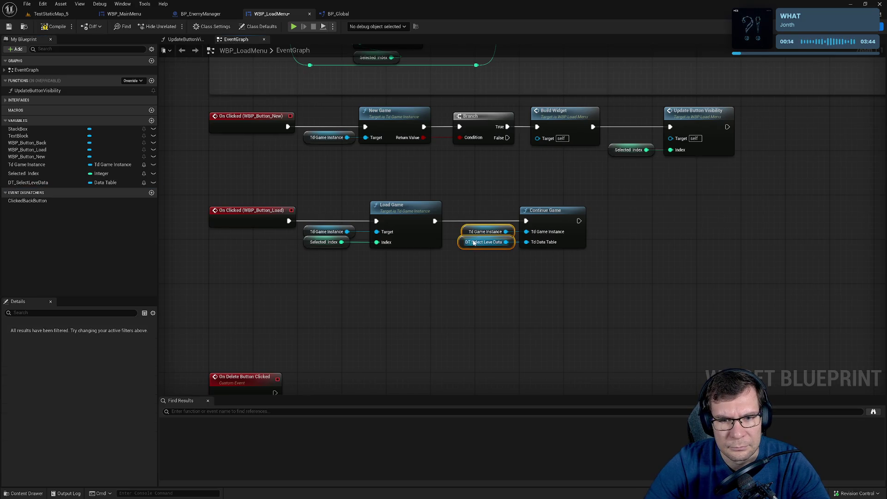
drag(476, 234, 466, 237)
key(q)
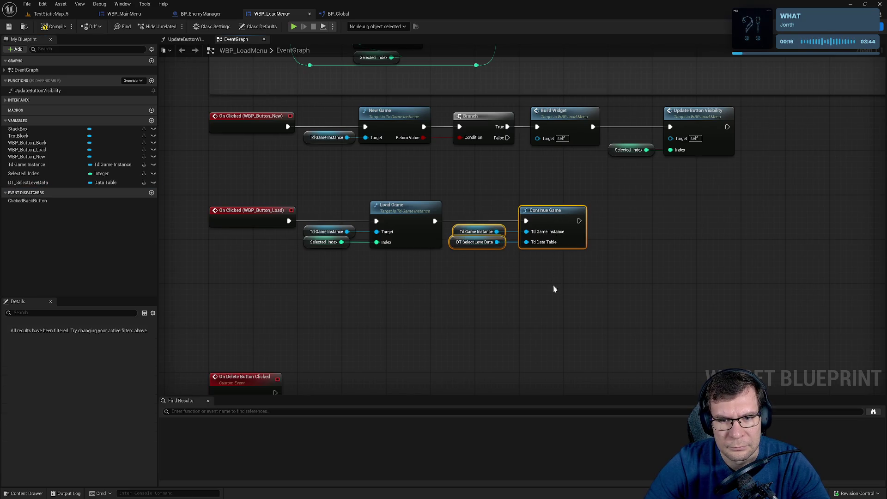
click(553, 298)
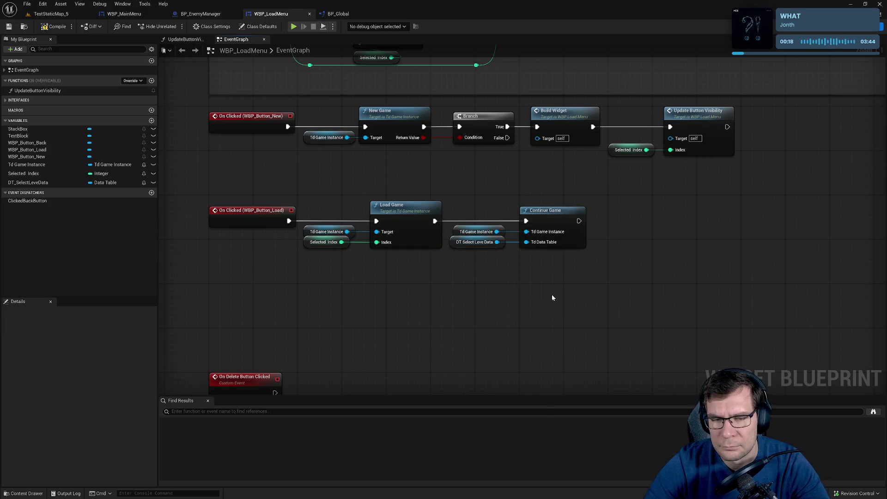
drag(536, 286, 579, 289)
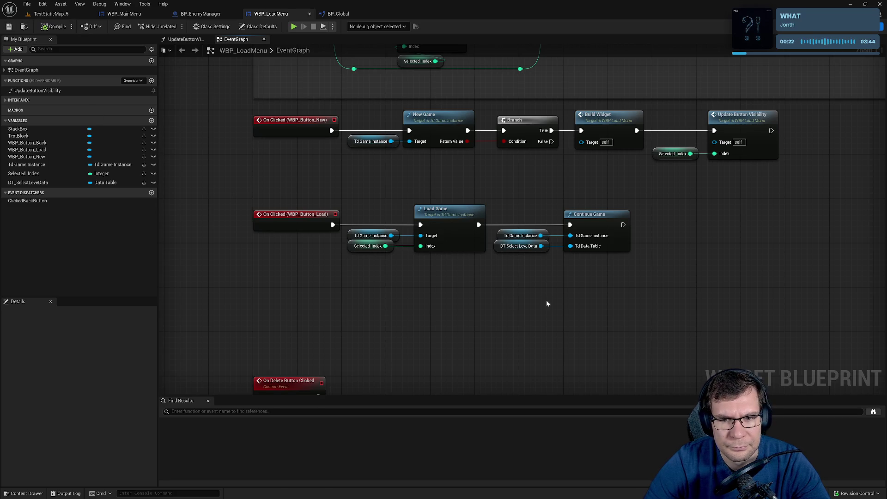
drag(546, 301, 536, 296)
drag(511, 192, 586, 256)
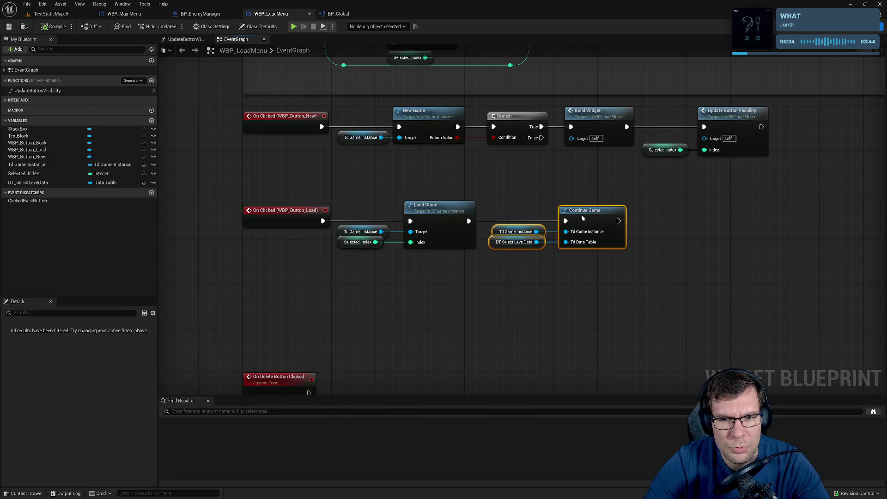
click(642, 287)
Reposition the On Delete and Update Text chains tidily in the event graph.
mouse_move(642, 288)
mouse_down()
mouse_move(666, 307)
mouse_move(788, 281)
mouse_move(797, 265)
mouse_move(797, 78)
mouse_up()
drag(250, 275, 777, 83)
mouse_move(531, 273)
mouse_down()
mouse_move(531, 200)
mouse_move(430, 326)
mouse_up()
drag(377, 274, 378, 188)
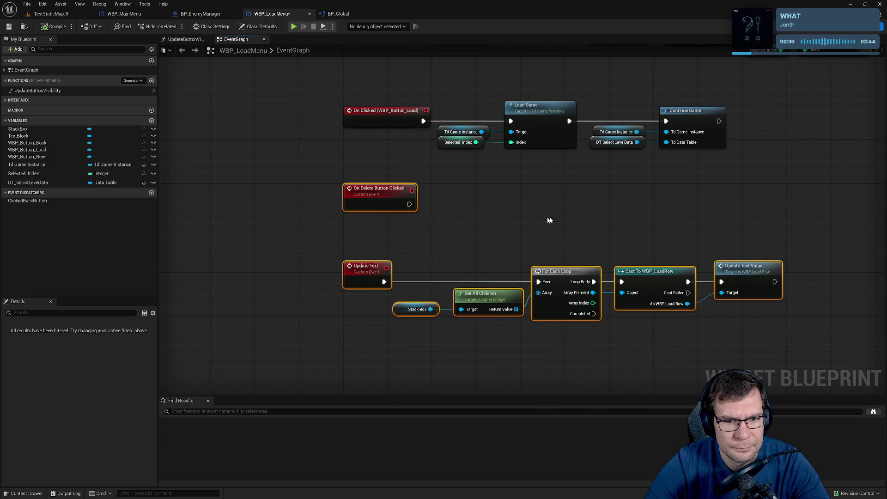
click(549, 220)
drag(333, 237, 795, 376)
mouse_move(361, 266)
mouse_down()
mouse_move(361, 234)
mouse_move(436, 228)
mouse_move(401, 313)
mouse_up()
mouse_move(351, 332)
mouse_down()
mouse_move(465, 376)
mouse_move(751, 283)
mouse_up()
mouse_move(361, 197)
mouse_down()
mouse_move(351, 257)
mouse_move(351, 240)
mouse_up()
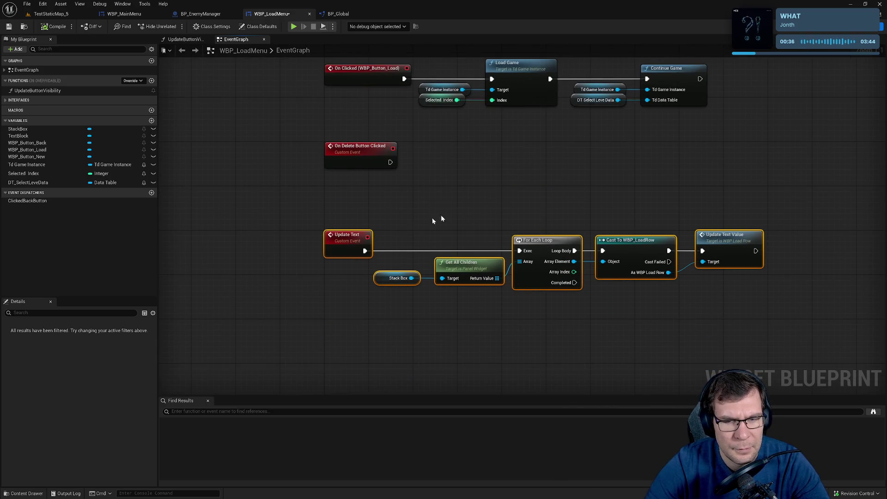
drag(437, 219, 481, 361)
drag(641, 291, 638, 350)
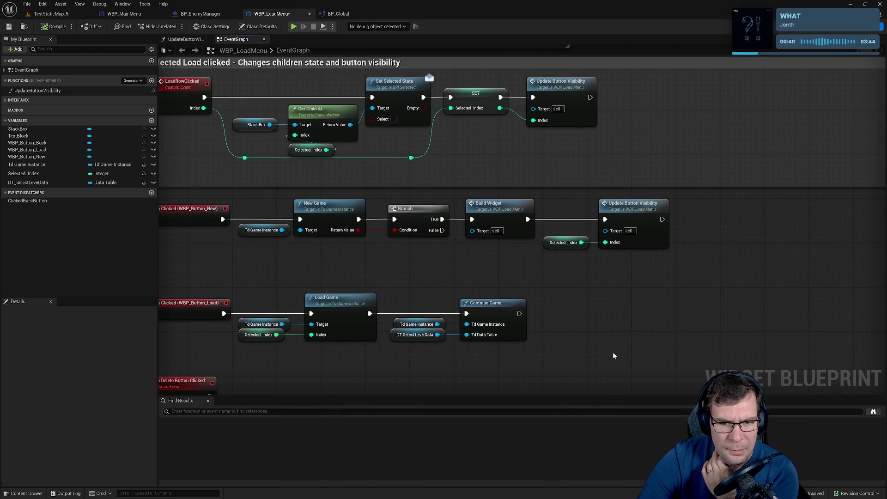
Open BP_Global's ContinueGame function and survey its Branch, Open Level by Index and reroute nodes.
double_click(479, 304)
mouse_move(477, 303)
mouse_down()
mouse_move(520, 309)
mouse_move(479, 349)
mouse_move(293, 323)
mouse_up()
drag(445, 274, 305, 249)
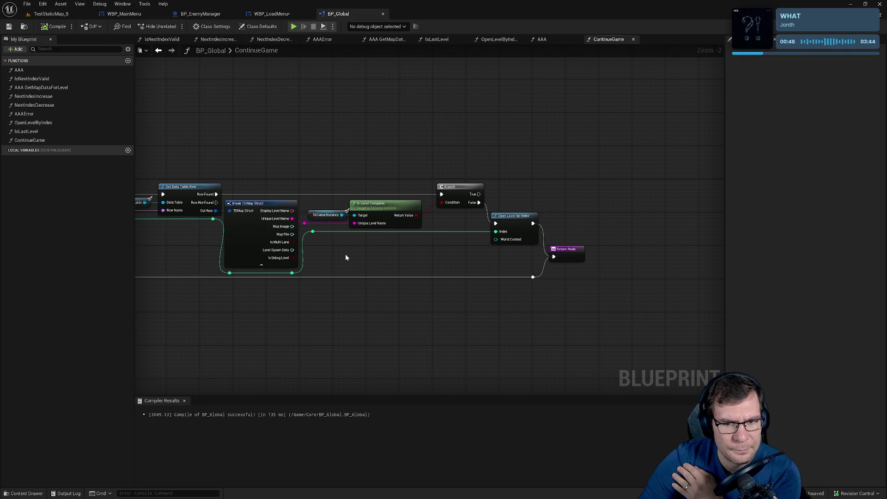
mouse_move(584, 301)
mouse_down()
mouse_move(475, 214)
mouse_move(440, 256)
mouse_up()
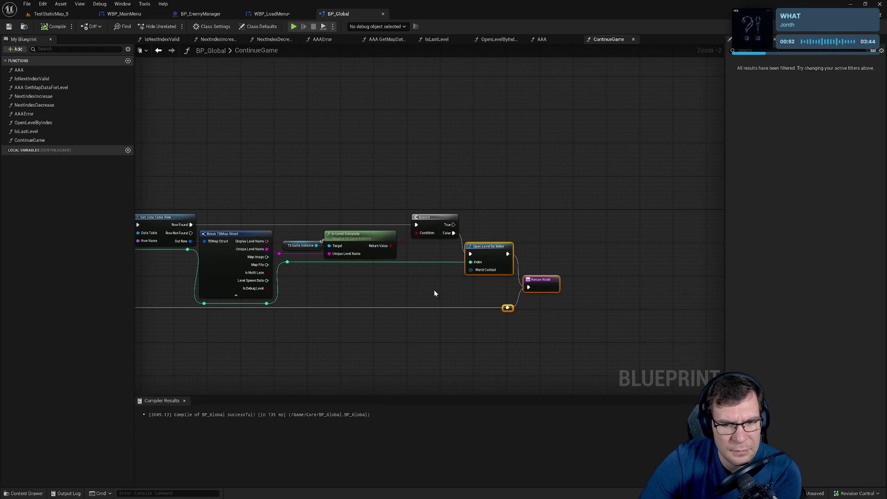
drag(438, 290, 517, 268)
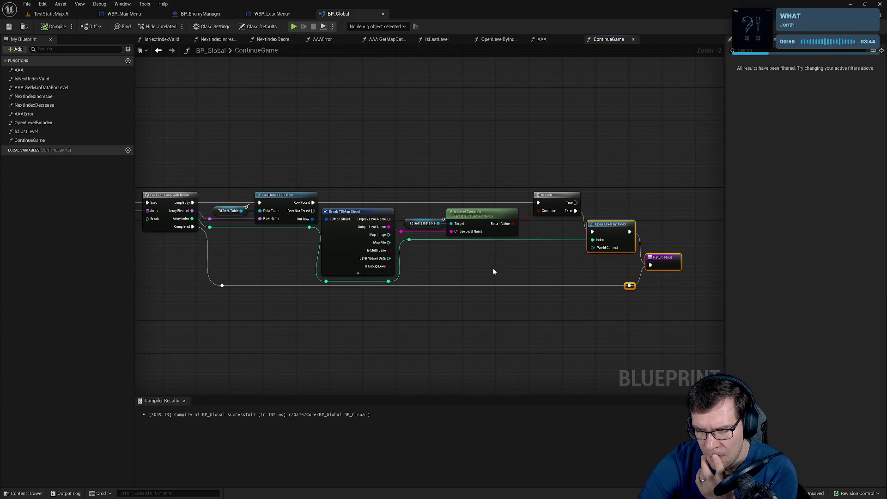
drag(588, 254, 520, 158)
mouse_move(502, 294)
mouse_down()
mouse_move(520, 251)
mouse_move(453, 249)
mouse_move(476, 242)
mouse_up()
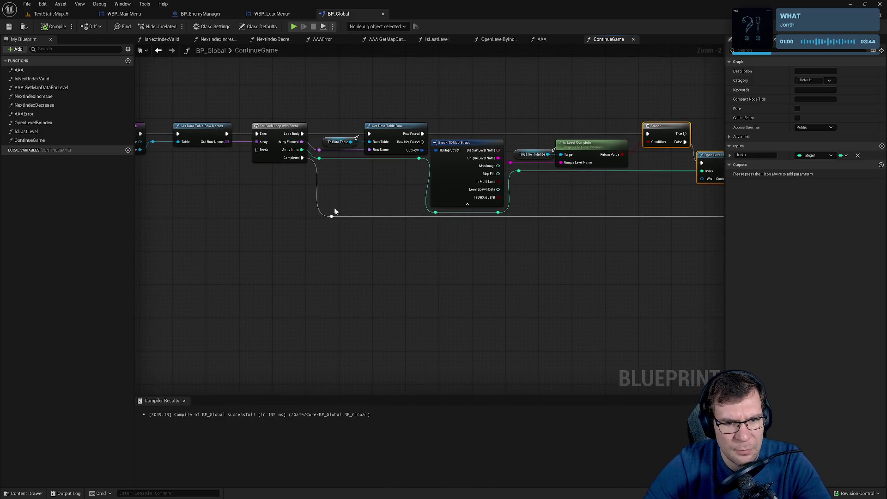
Move the reroute point on the loop's Completed wire lower.
scroll(600, 229, down, 5)
scroll(634, 234, up, 5)
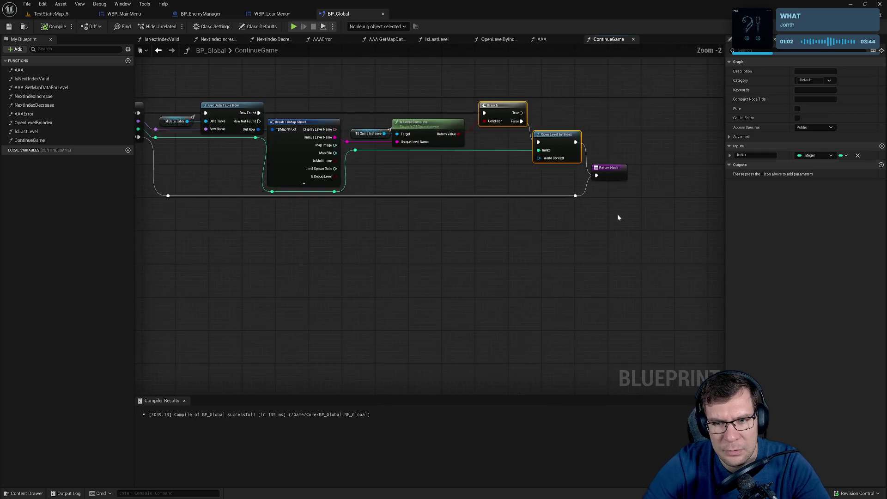
scroll(560, 187, up, 1)
scroll(601, 222, up, 1)
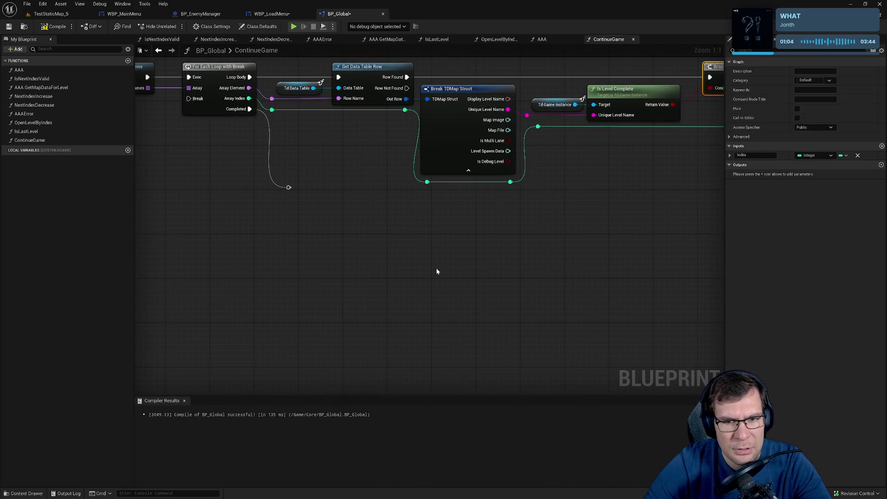
mouse_move(290, 188)
mouse_down()
mouse_move(287, 234)
mouse_move(298, 238)
mouse_up()
Type the comment 'All level have been completed, play last leve again', fix its last word, and enlarge it.
click(382, 280)
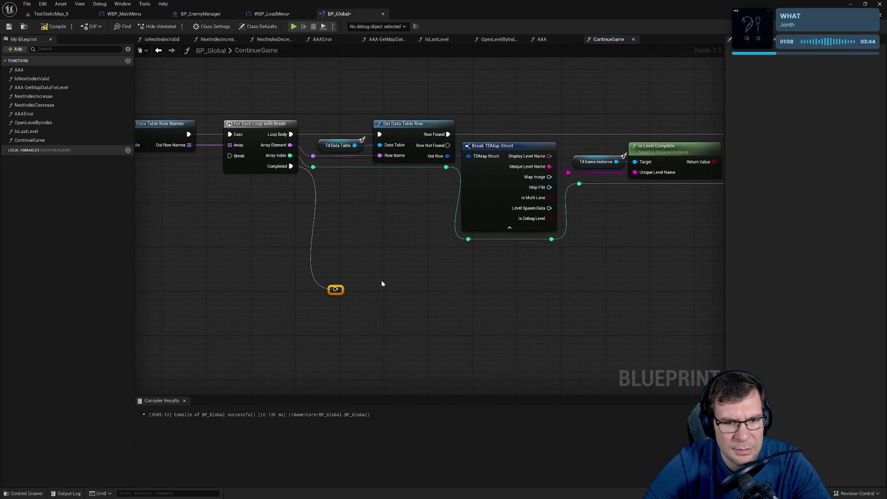
text(c)
text(All lev)
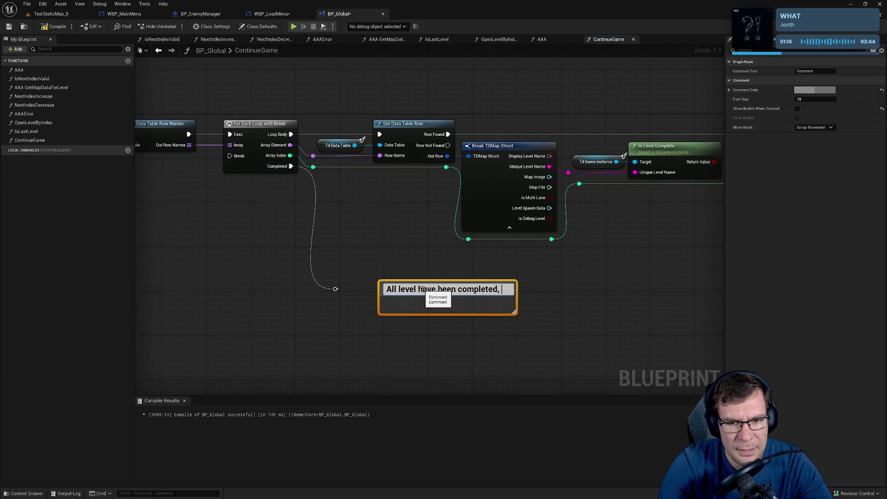
text(play last leve lagain)
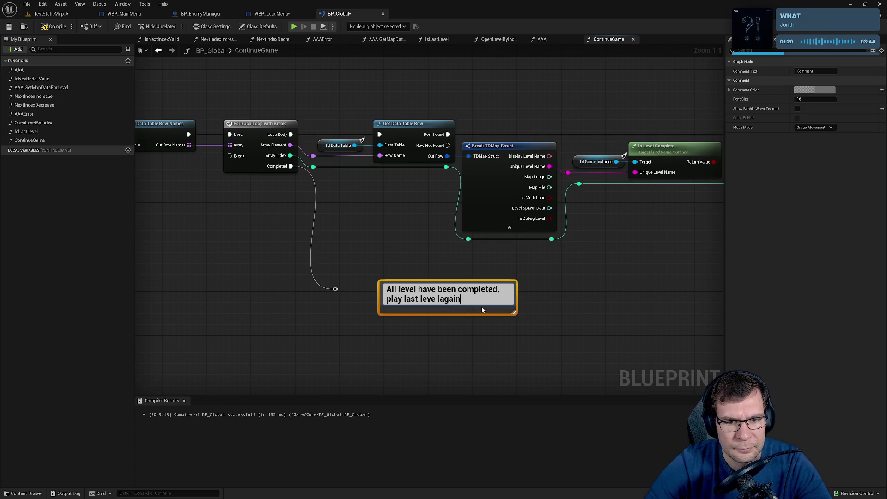
drag(438, 299, 612, 300)
text(again)
drag(560, 290, 533, 284)
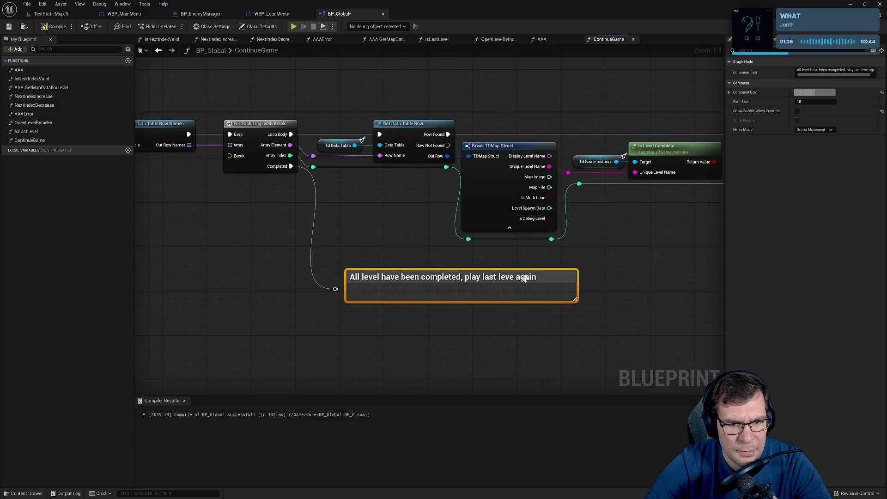
drag(580, 305, 642, 361)
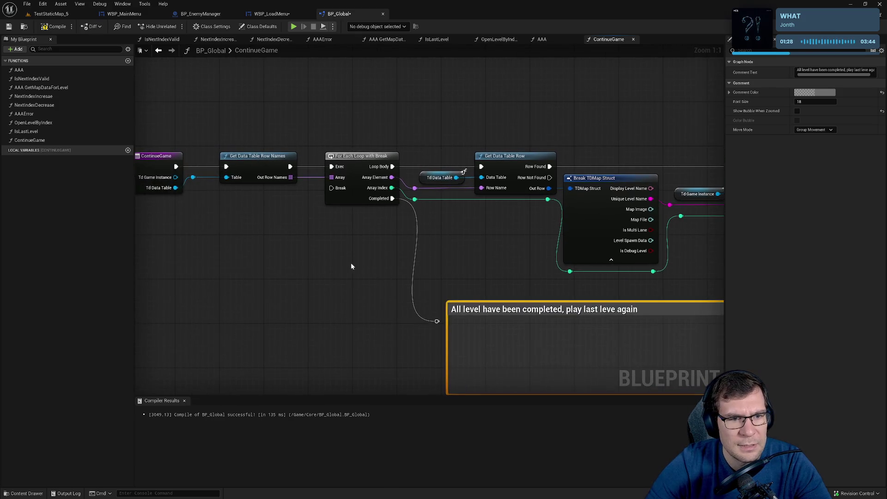
Add Get Data Table Row Names inside the comment and feed its row names into a GET node.
click(371, 262)
right_click(503, 315)
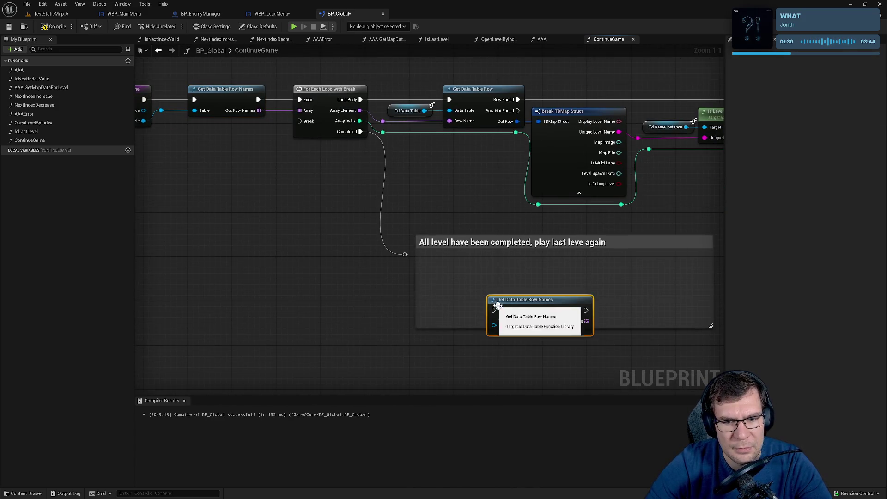
click(517, 307)
drag(553, 282, 616, 279)
text(get k)
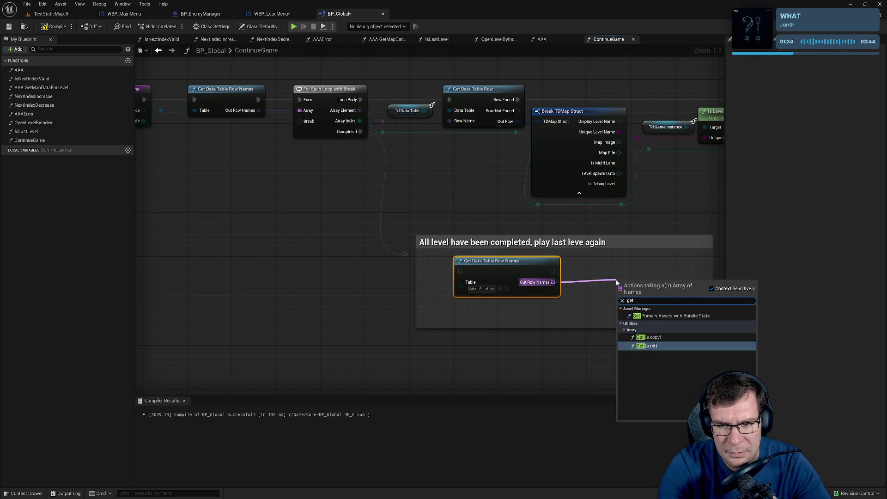
key(Return)
drag(638, 287, 628, 282)
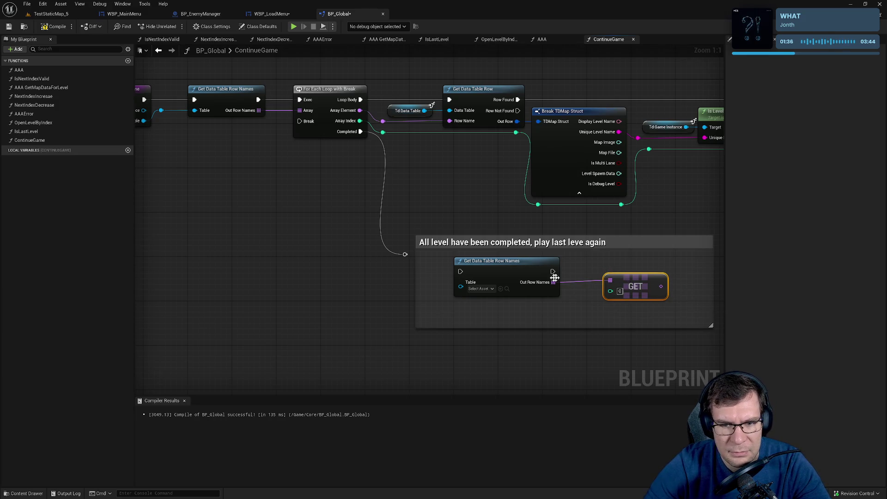
Add a LENGTH node on the row names and feed LENGTH minus 1 into GET's index.
drag(553, 281, 586, 317)
text(le)
key(Return)
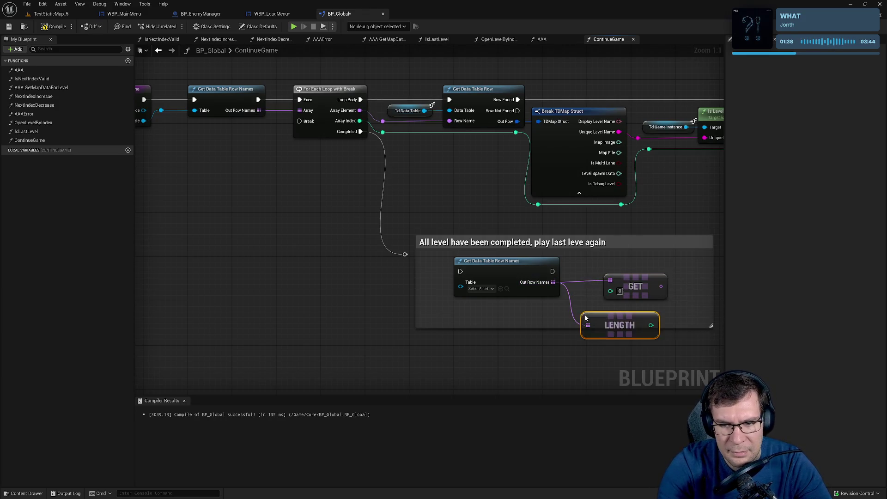
drag(651, 326, 685, 341)
text(+)
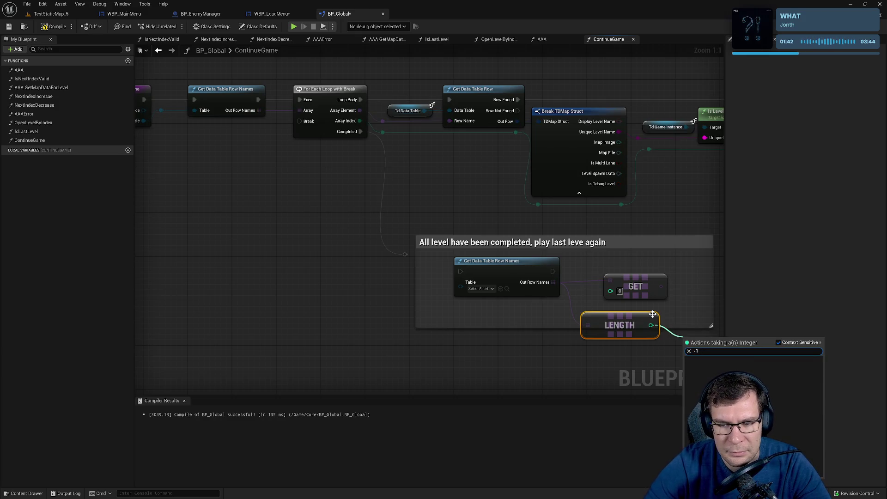
key(Return)
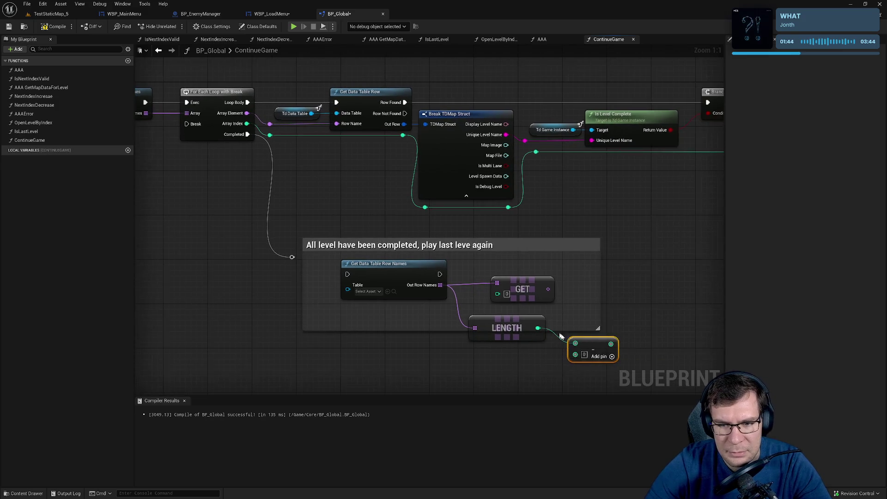
mouse_move(610, 344)
mouse_down()
mouse_move(490, 298)
mouse_move(521, 288)
mouse_move(665, 292)
mouse_up()
Line up LENGTH, the math node and GET in a row near the loop's nodes.
click(498, 324)
drag(592, 345, 593, 328)
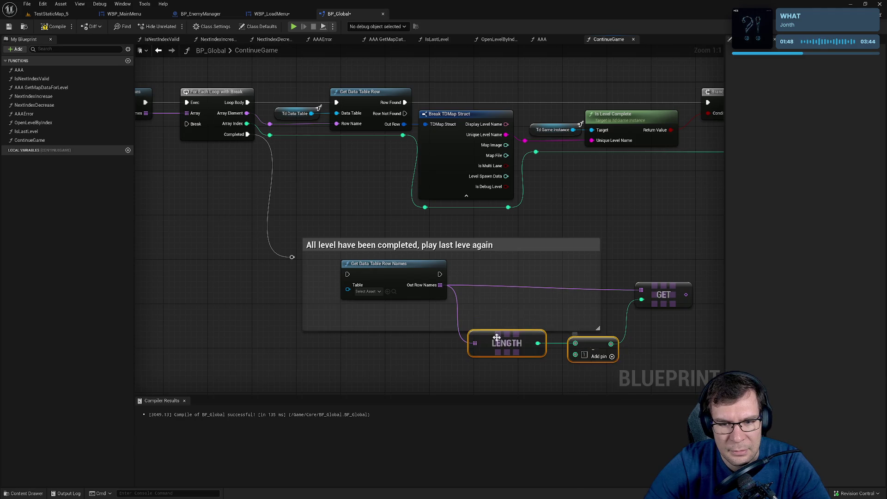
drag(498, 324, 487, 303)
mouse_move(628, 242)
mouse_down()
mouse_move(370, 294)
mouse_move(540, 293)
mouse_up()
click(583, 351)
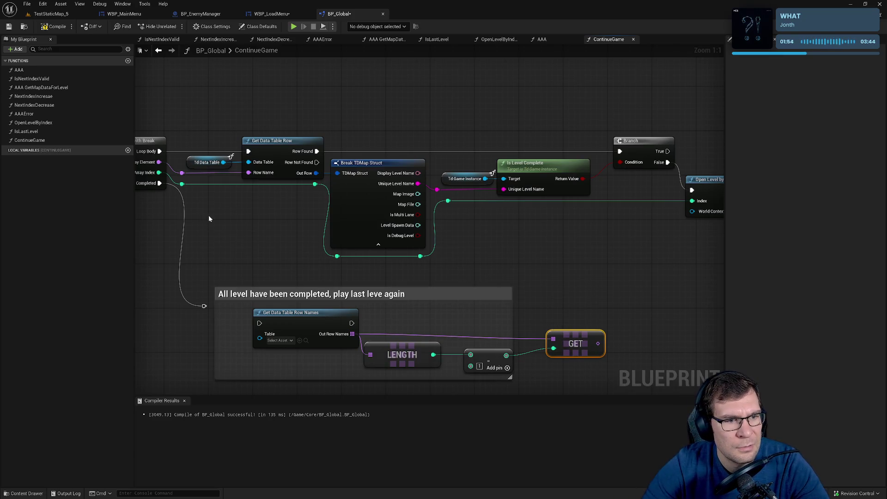
drag(209, 219, 274, 227)
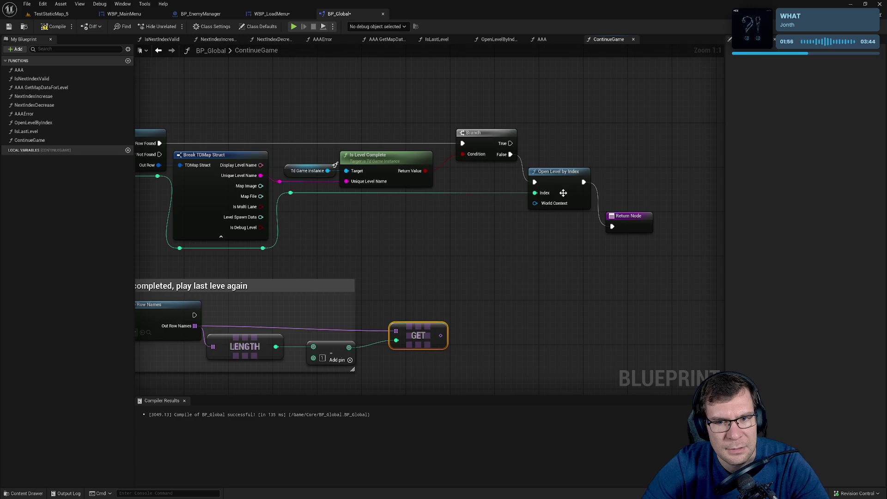
mouse_move(346, 232)
mouse_down()
mouse_move(663, 303)
mouse_move(519, 263)
mouse_up()
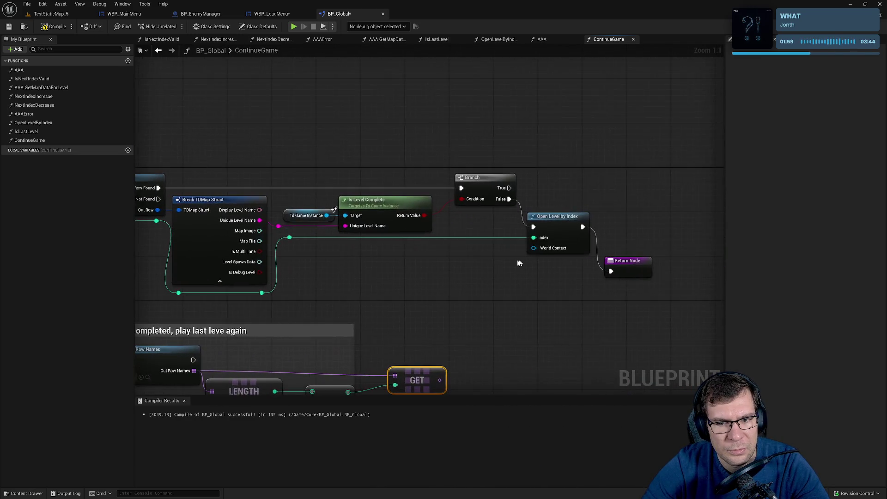
double_click(567, 220)
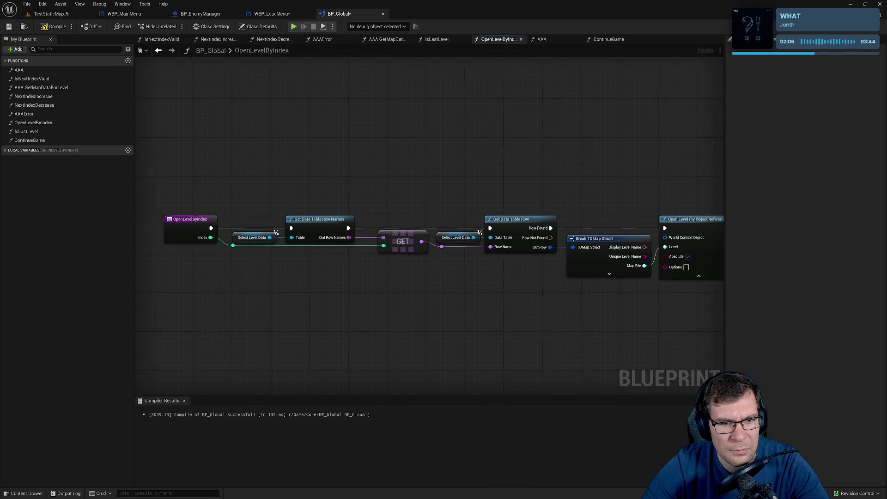
key(ctrl+Tab)
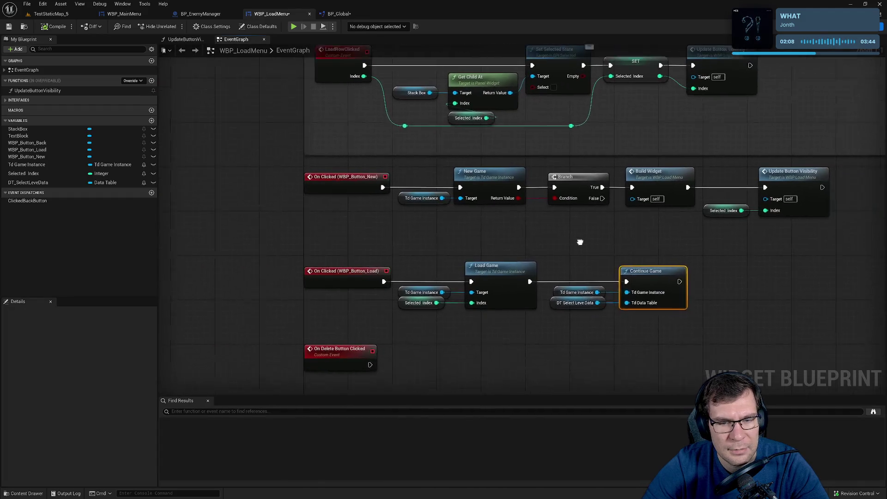
key(ctrl+Tab)
drag(188, 175, 416, 154)
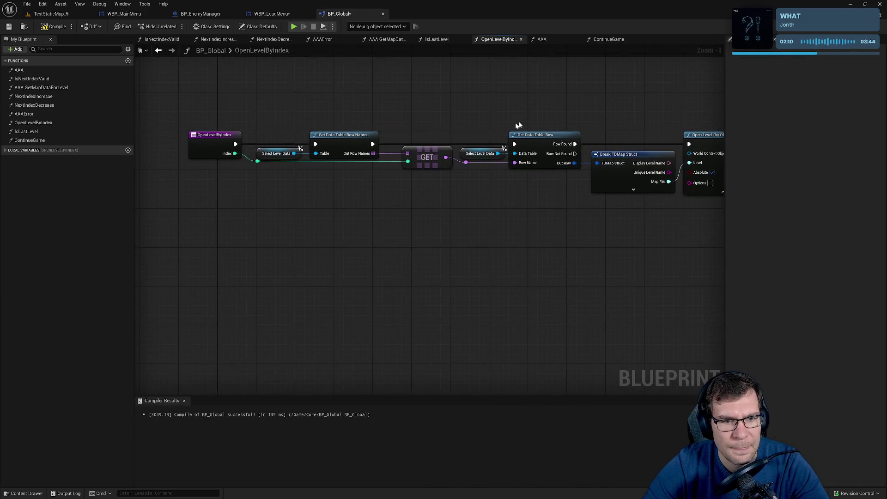
click(610, 40)
mouse_move(301, 379)
mouse_down()
mouse_move(359, 333)
mouse_move(530, 291)
mouse_move(491, 270)
mouse_move(563, 217)
mouse_move(569, 225)
mouse_up()
click(620, 194)
key(ctrl+c)
Paste a copy of Open Level by Index, delete the old subtraction and GET nodes, and wire LENGTH to its Index.
drag(504, 251, 533, 212)
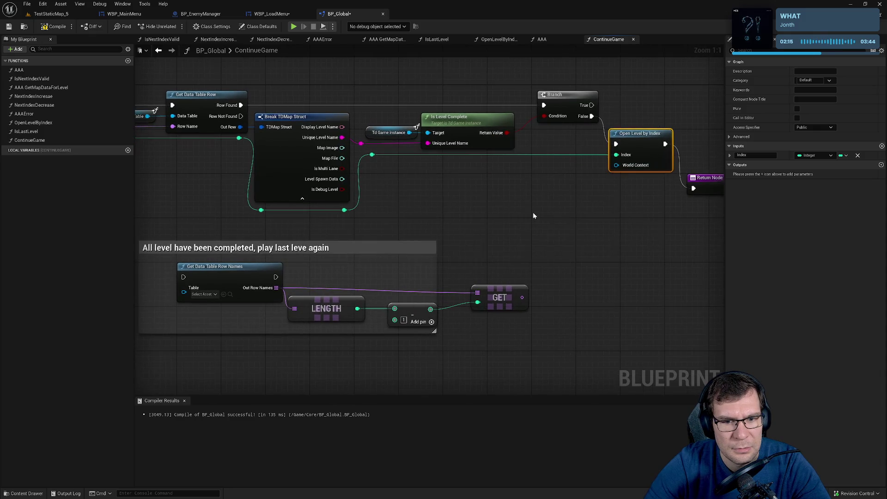
key(ctrl+v)
mouse_move(532, 337)
mouse_down()
mouse_move(328, 282)
mouse_move(386, 279)
mouse_up()
key(Delete)
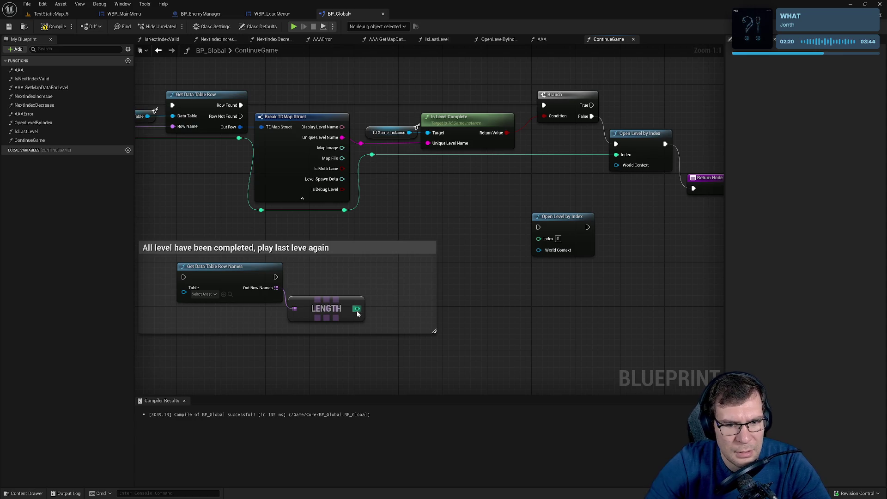
mouse_move(358, 308)
mouse_down()
mouse_move(548, 253)
mouse_move(539, 239)
mouse_up()
mouse_move(596, 210)
mouse_down()
mouse_move(467, 241)
mouse_move(567, 195)
mouse_move(504, 235)
mouse_move(536, 257)
mouse_up()
Insert a subtract node after LENGTH so Index gets the row count minus 1.
drag(358, 308, 447, 303)
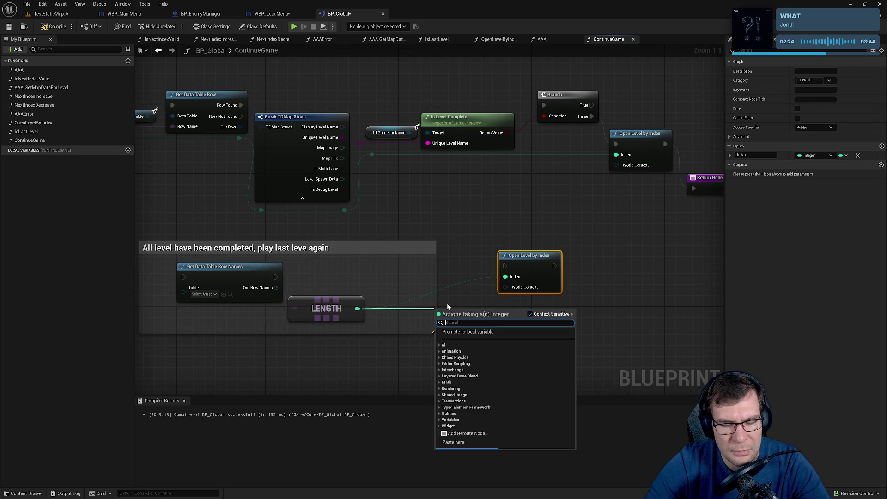
text(-)
key(Return)
mouse_move(309, 198)
mouse_down()
mouse_move(562, 224)
mouse_move(389, 199)
mouse_up()
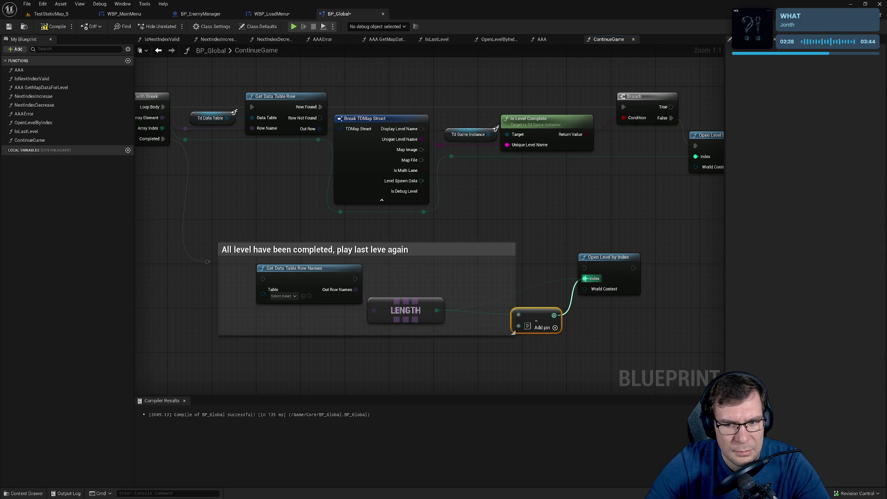
drag(497, 307, 471, 313)
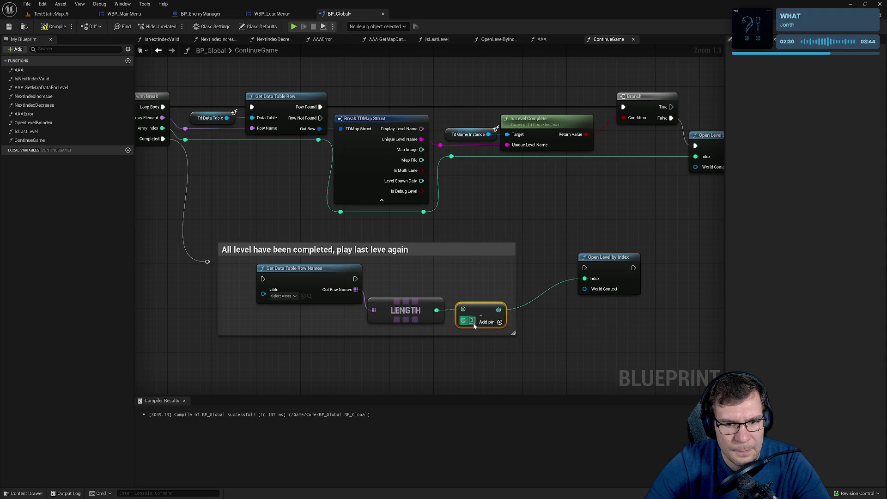
Chain execution from the Completed reroute through Get Data Table Row Names into Open Level by Index.
click(600, 257)
mouse_move(584, 268)
mouse_down()
mouse_move(351, 278)
mouse_move(585, 270)
mouse_up()
click(354, 279)
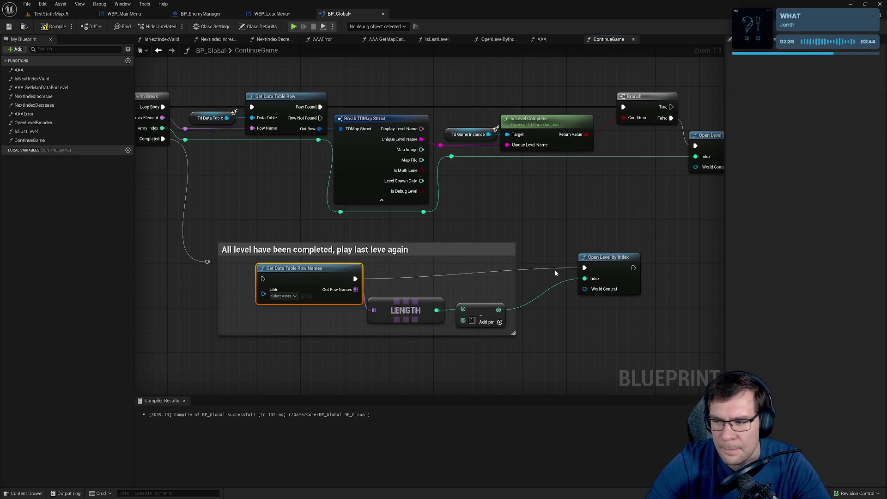
mouse_move(207, 261)
mouse_down()
mouse_move(262, 279)
mouse_move(212, 285)
mouse_up()
click(207, 262)
click(287, 277)
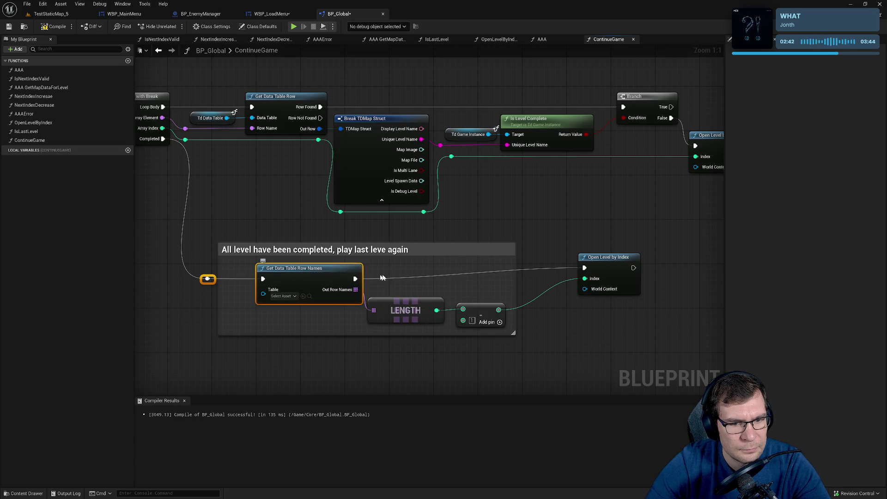
click(397, 264)
drag(397, 264, 391, 263)
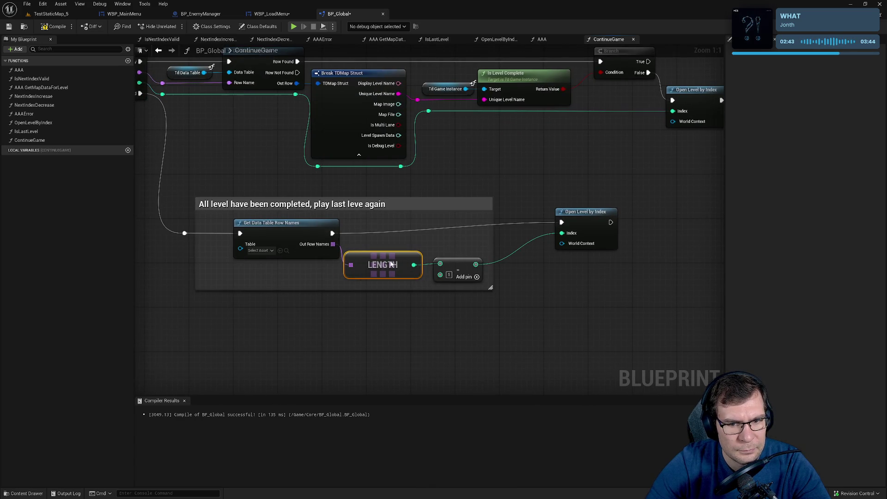
Move Open Level by Index beside the subtraction and resize the comment to enclose all four nodes.
click(460, 276)
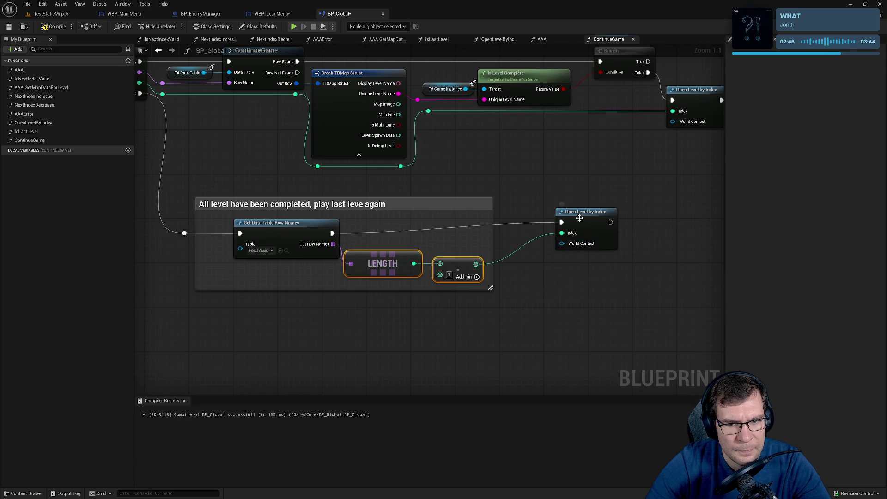
drag(582, 222, 527, 234)
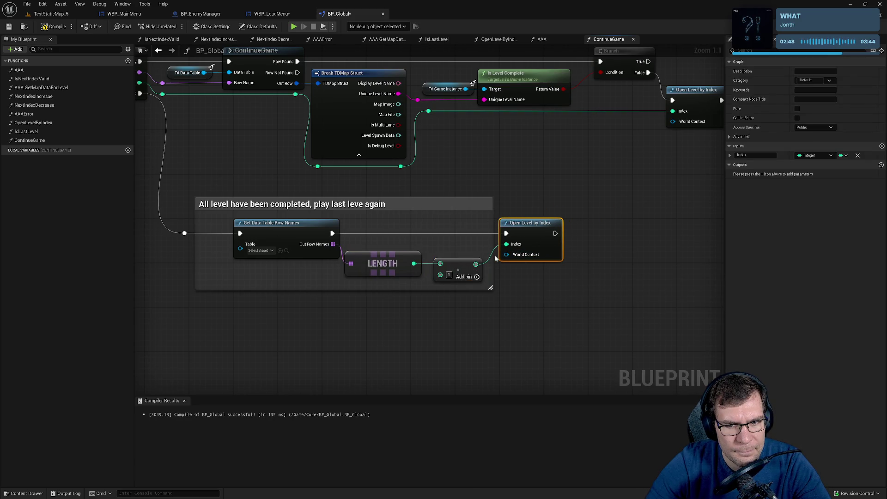
mouse_move(493, 258)
mouse_down()
mouse_move(580, 257)
mouse_move(569, 257)
mouse_up()
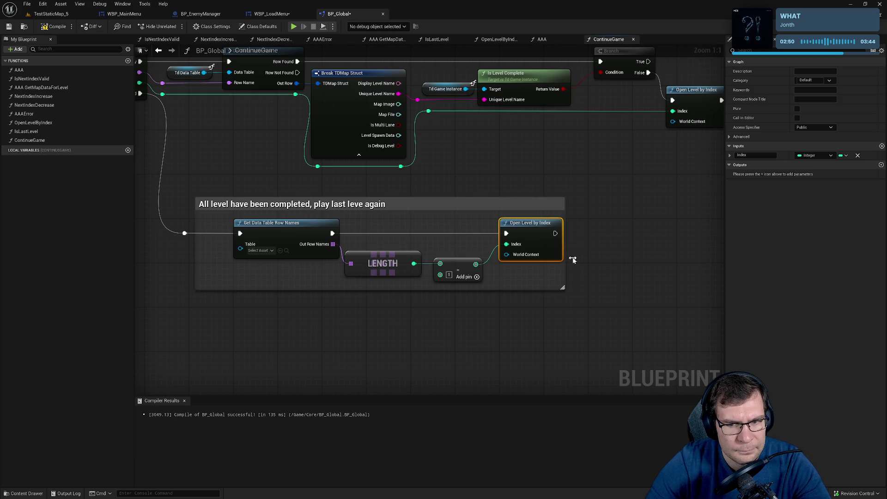
click(584, 281)
drag(289, 208, 306, 209)
mouse_move(273, 283)
mouse_down()
mouse_move(552, 249)
mouse_move(503, 206)
mouse_move(483, 207)
mouse_up()
mouse_move(616, 249)
mouse_down()
mouse_move(594, 253)
mouse_move(649, 273)
mouse_up()
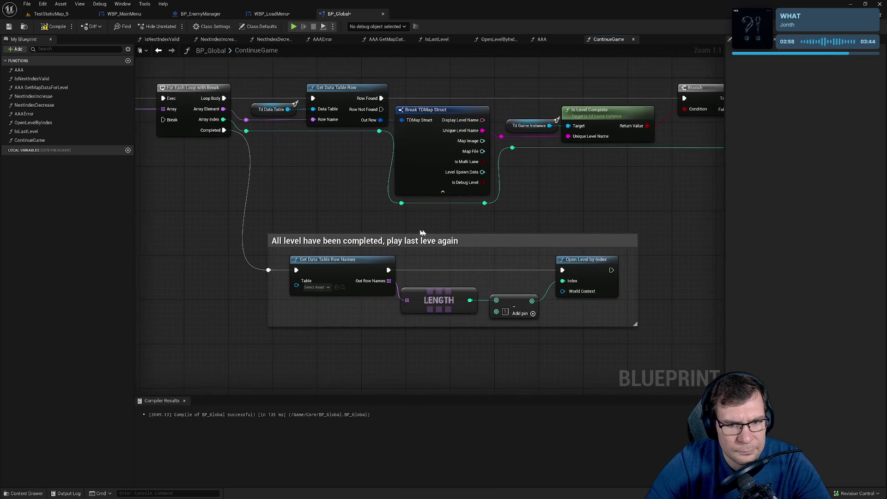
drag(515, 231, 509, 211)
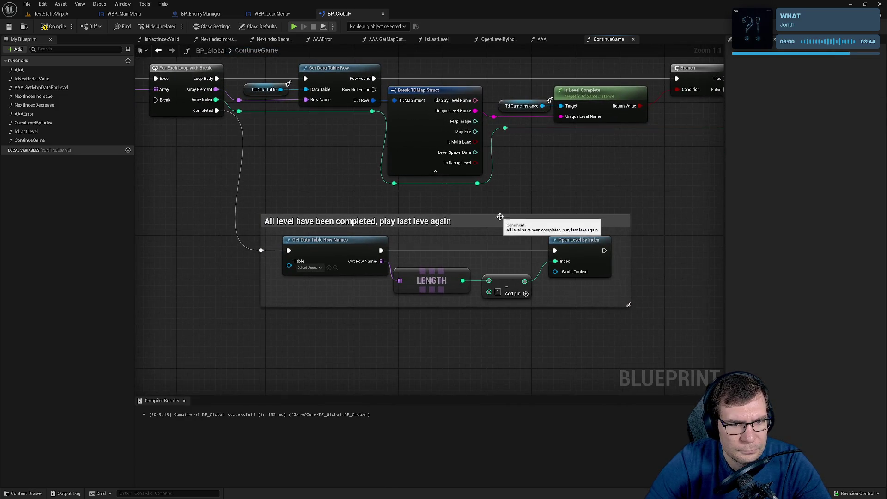
Correct 'leve' to 'level' in the comment title and compile BP_Global.
double_click(424, 226)
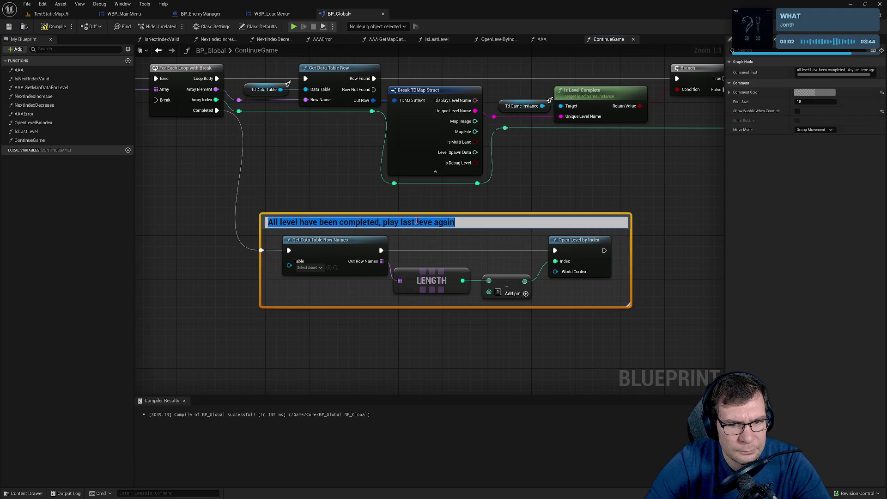
click(445, 242)
text(l)
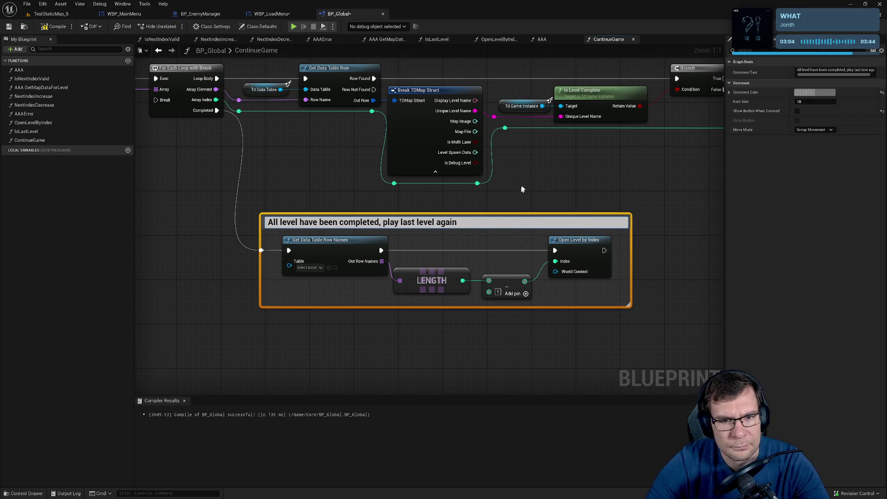
click(521, 188)
click(53, 27)
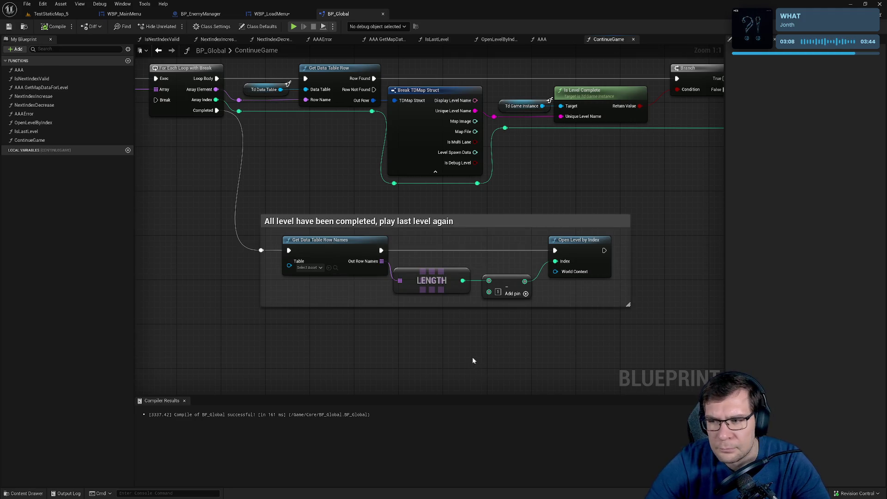
Add a reroute point on the exec wire into the Return Node, then compile and save BP_Global.
mouse_move(472, 360)
mouse_down()
mouse_move(388, 354)
mouse_move(365, 382)
mouse_move(447, 306)
mouse_move(661, 214)
mouse_up()
double_click(482, 301)
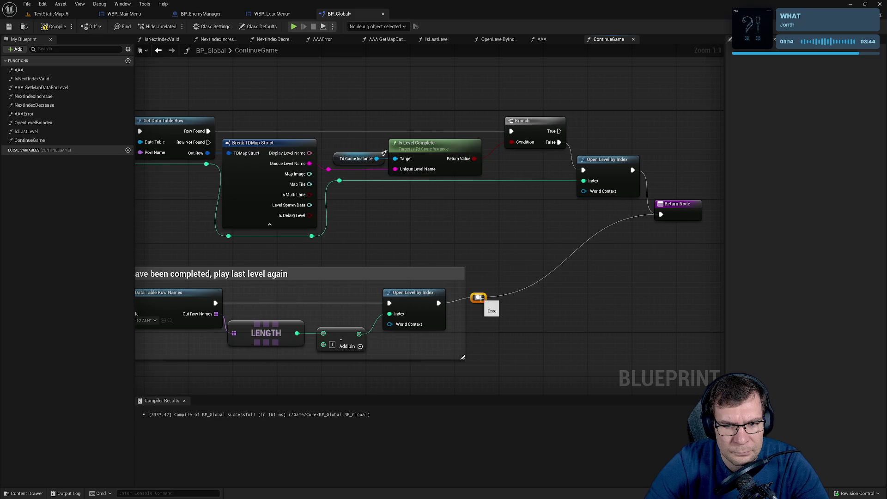
drag(482, 302, 480, 217)
click(506, 287)
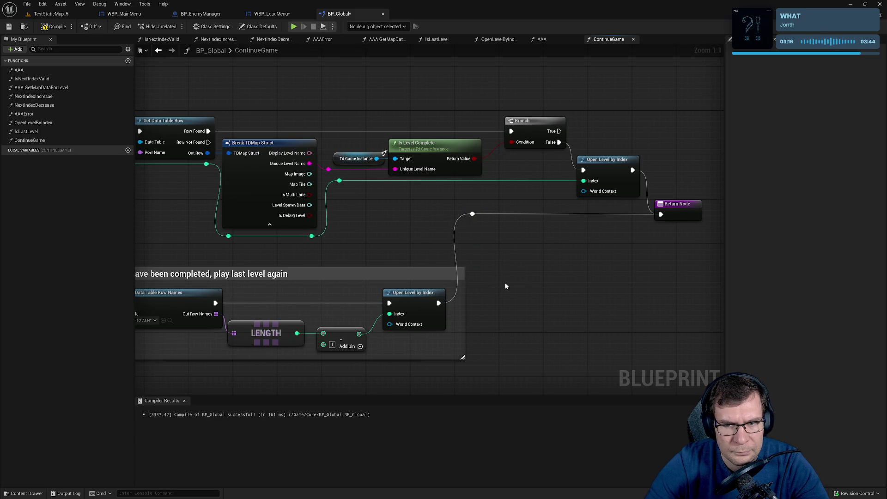
scroll(493, 294, down, 4)
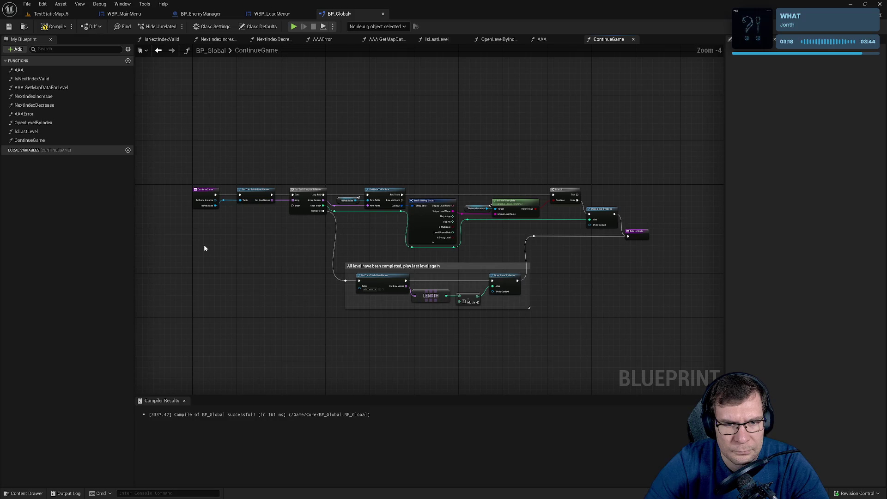
scroll(261, 245, up, 4)
click(54, 27)
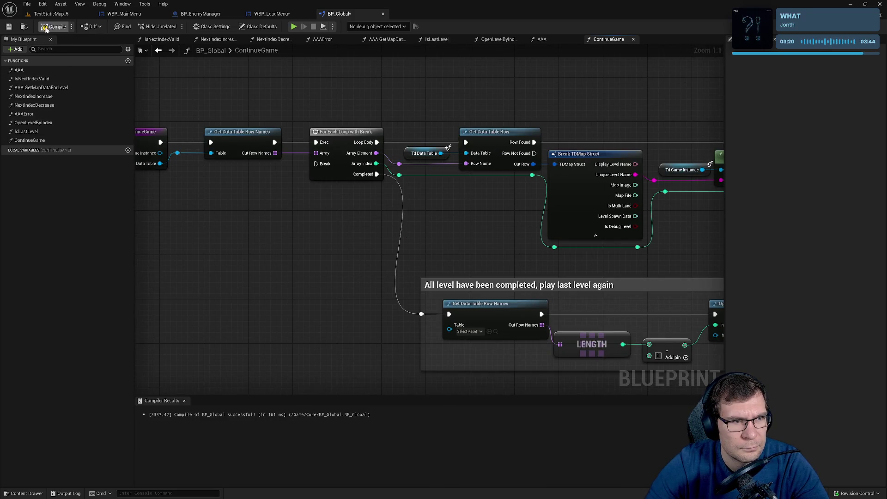
click(8, 26)
Pan across the ContinueGame graph to review it, then bring GitHub Desktop over the editor.
drag(427, 240, 178, 226)
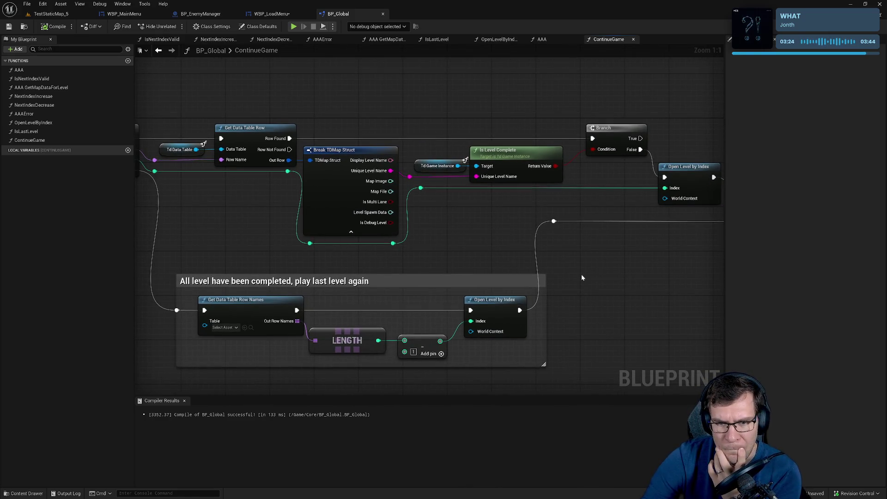
drag(581, 274, 408, 272)
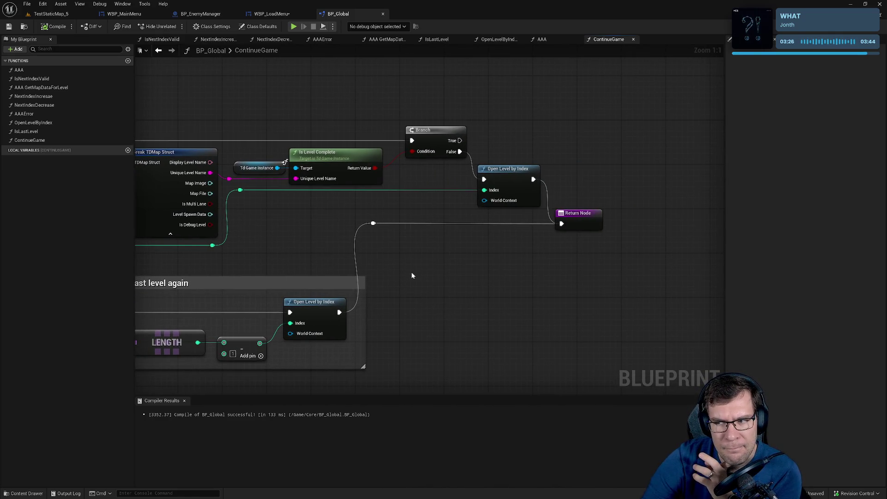
drag(412, 275, 592, 284)
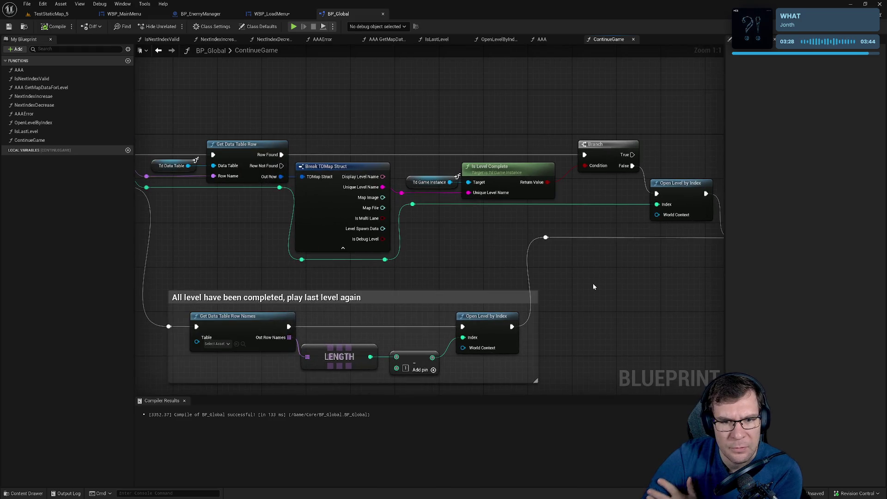
drag(504, 266, 576, 261)
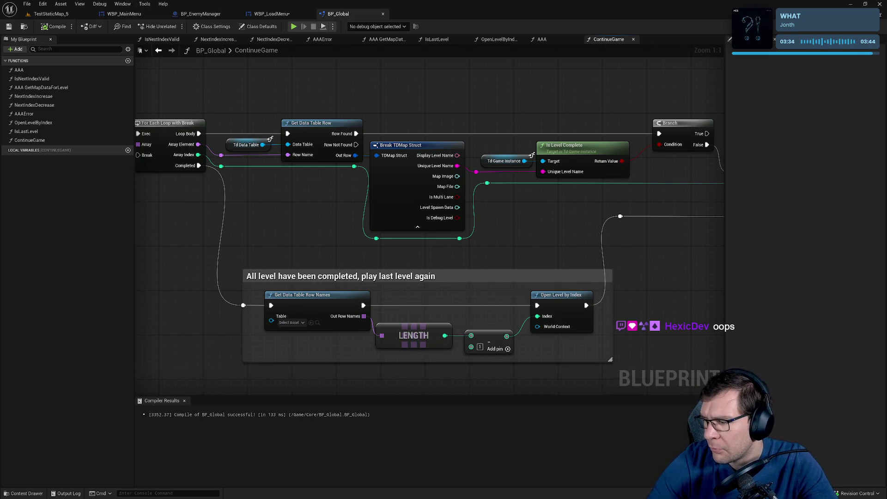
drag(886, 138, 666, 131)
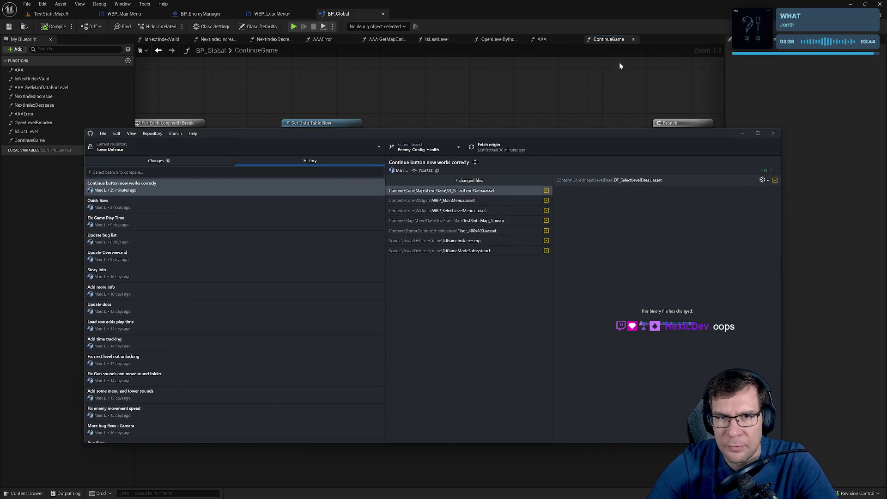
Play TestStaticMap_5 in the editor and load the third save from the main menu's Load Game screen.
click(505, 8)
click(50, 14)
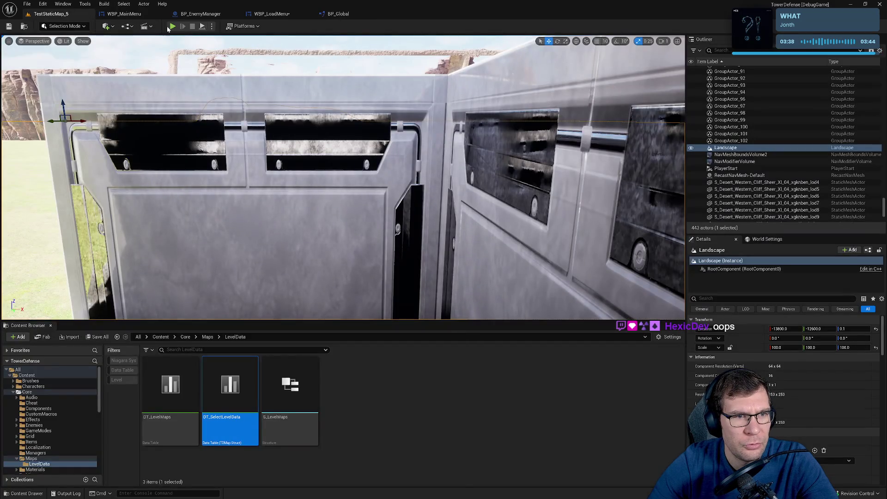
key(alt+p)
key(Escape)
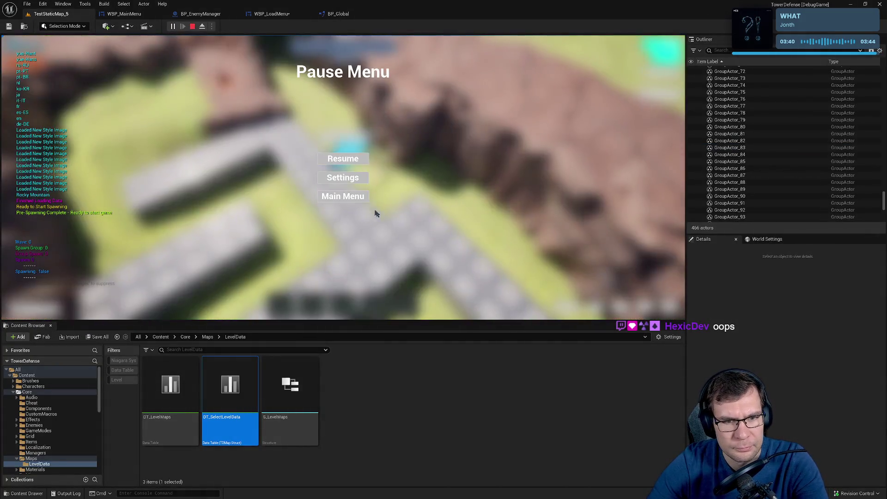
click(344, 197)
click(343, 287)
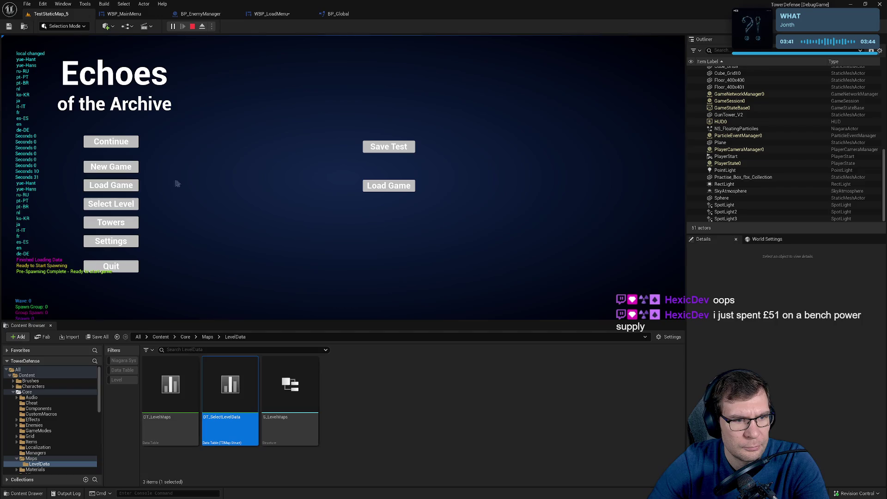
click(111, 182)
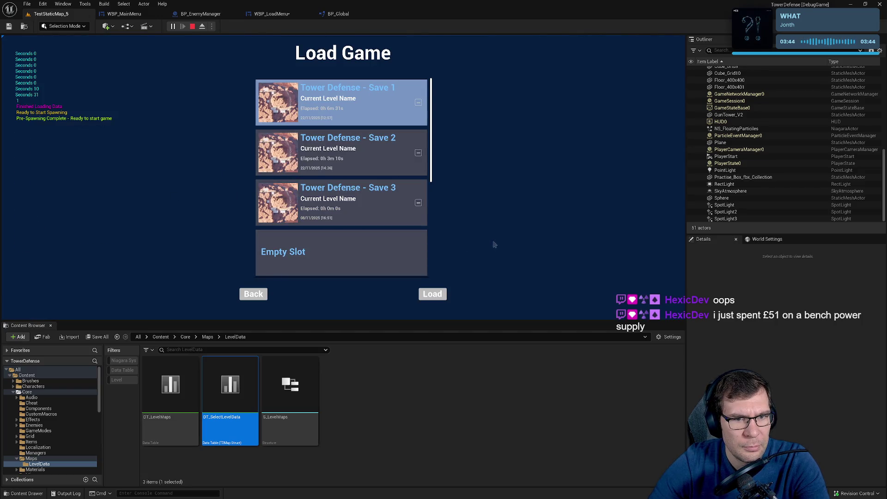
click(407, 210)
click(432, 294)
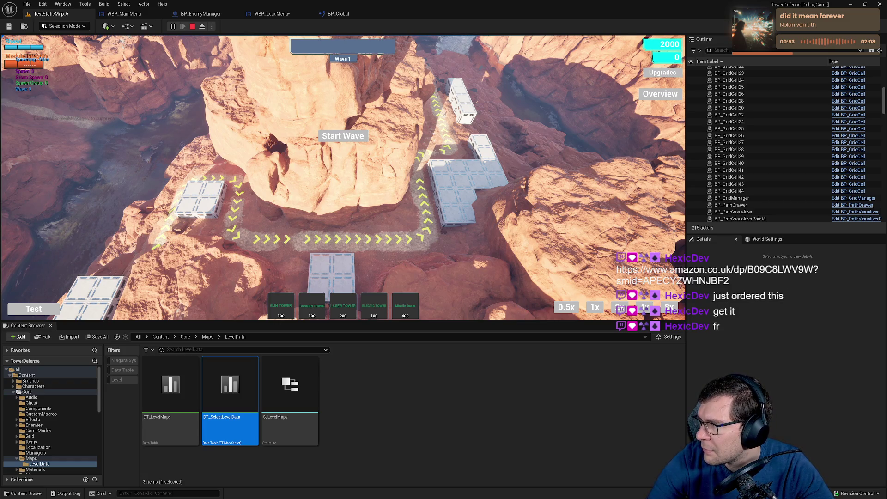
Bring the Chrome window in from the right edge showing the eater.net/breadboards page.
mouse_move(886, 86)
mouse_down()
mouse_move(640, 94)
mouse_move(886, 92)
mouse_up()
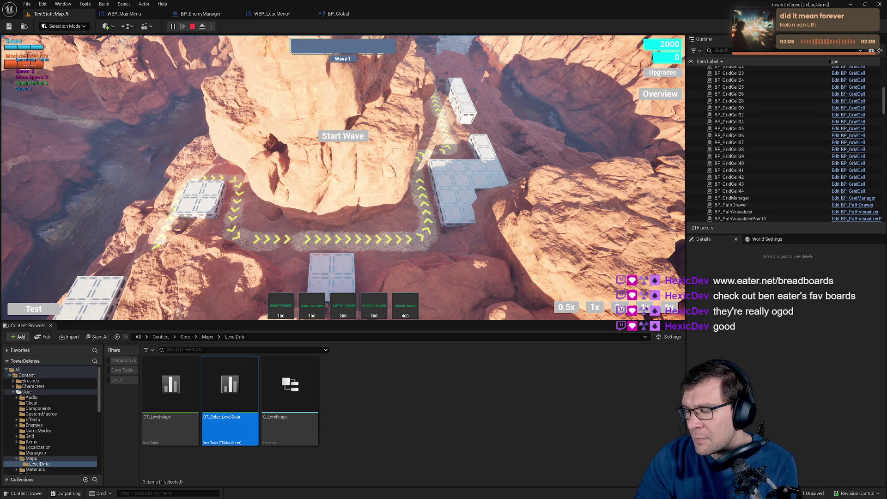
key(alt+Tab)
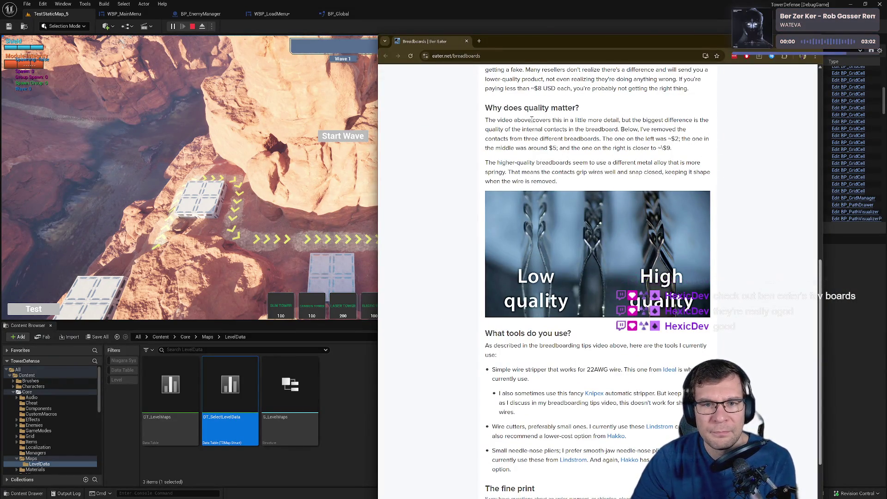
Read the breadboard quality section on eater.net, highlighting passages, then start a new tab.
drag(485, 88, 626, 88)
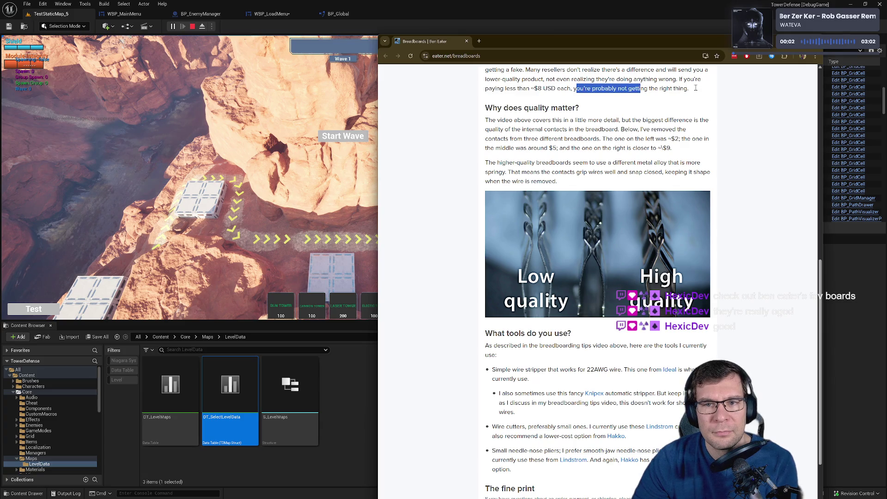
drag(509, 120, 577, 119)
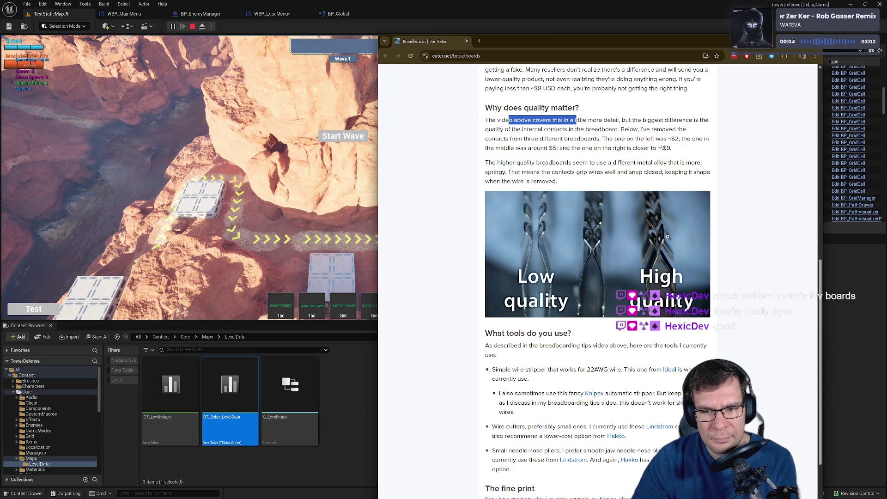
scroll(728, 275, down, 2)
scroll(729, 274, up, 10)
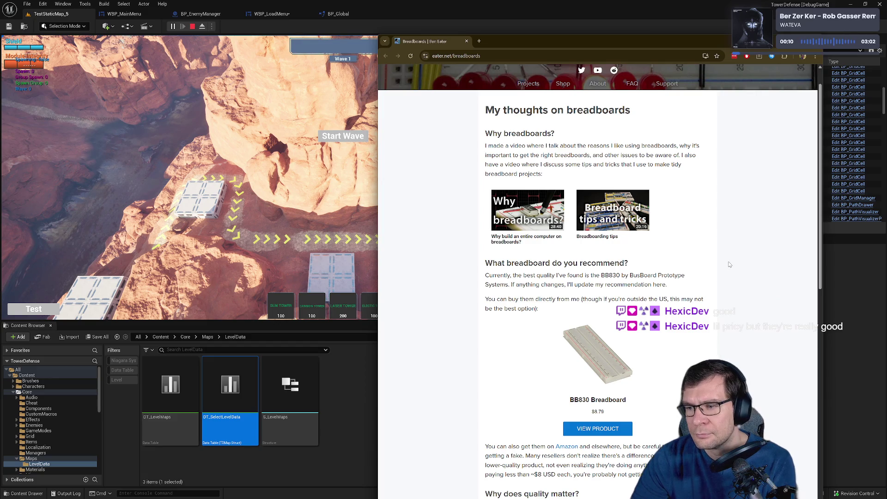
scroll(702, 286, down, 7)
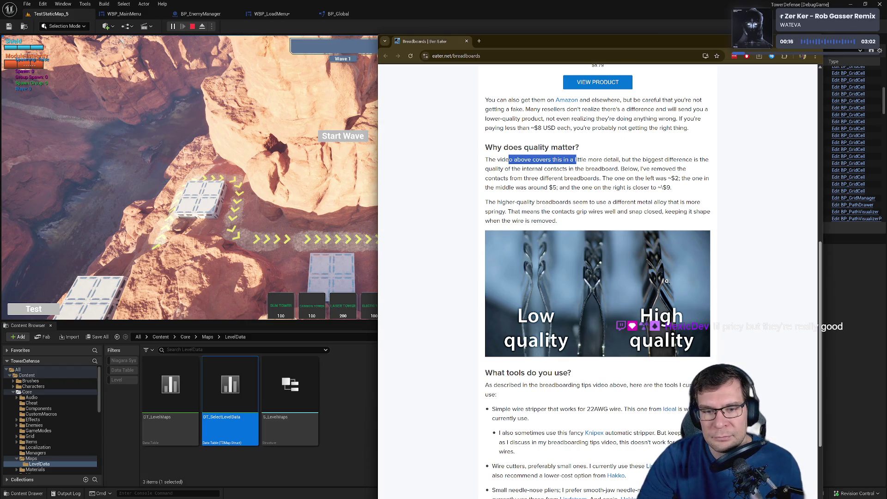
scroll(708, 295, up, 6)
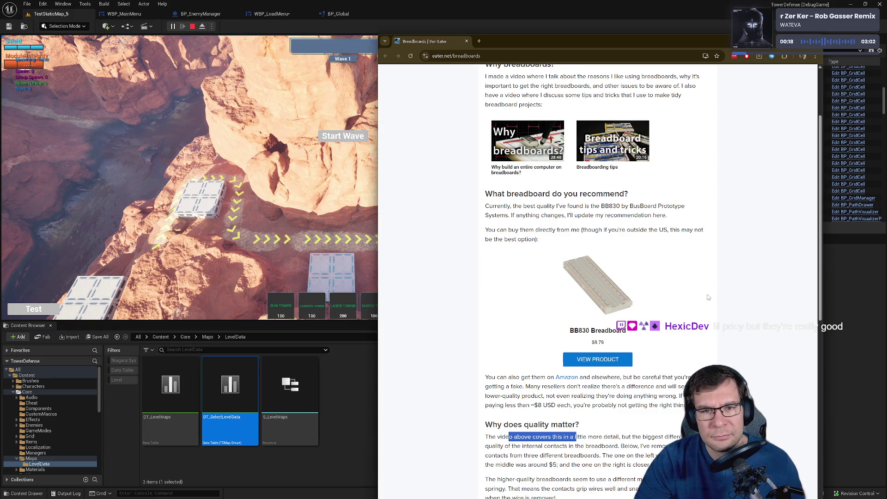
scroll(708, 298, up, 2)
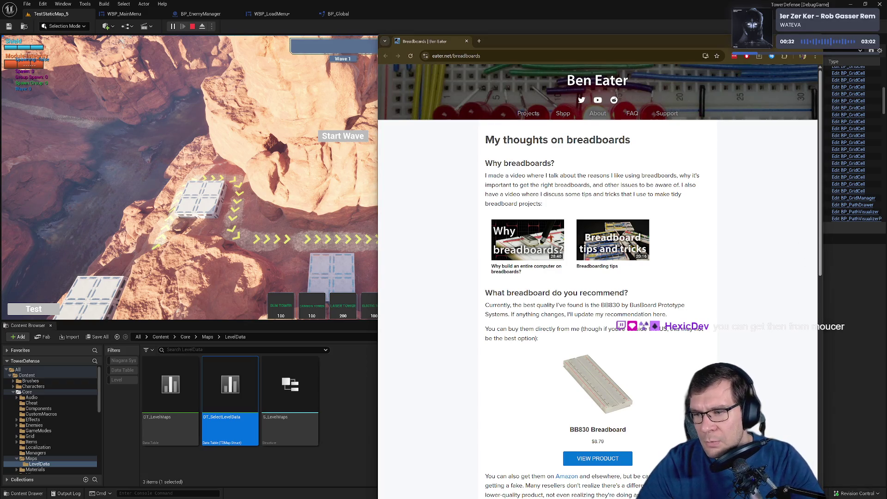
click(480, 40)
Search Google for 'mauser', then slide the browser off-screen to reveal the running game.
text(mauser)
key(Return)
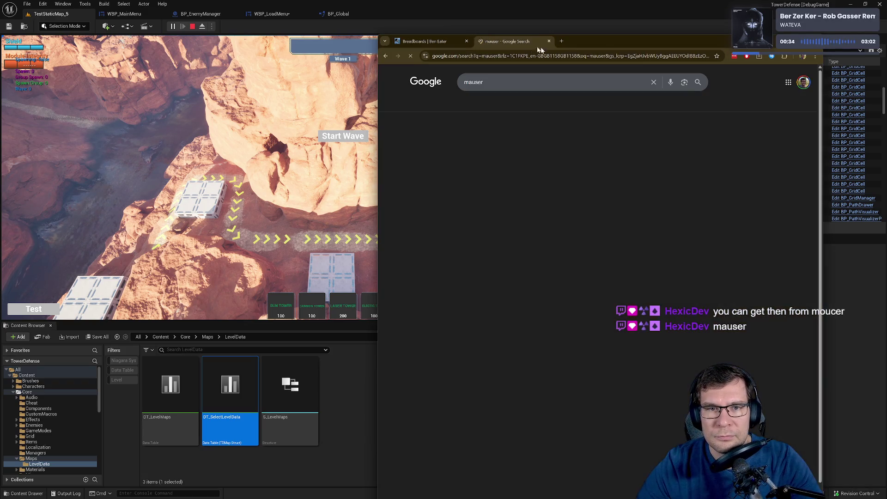
drag(627, 49, 640, 49)
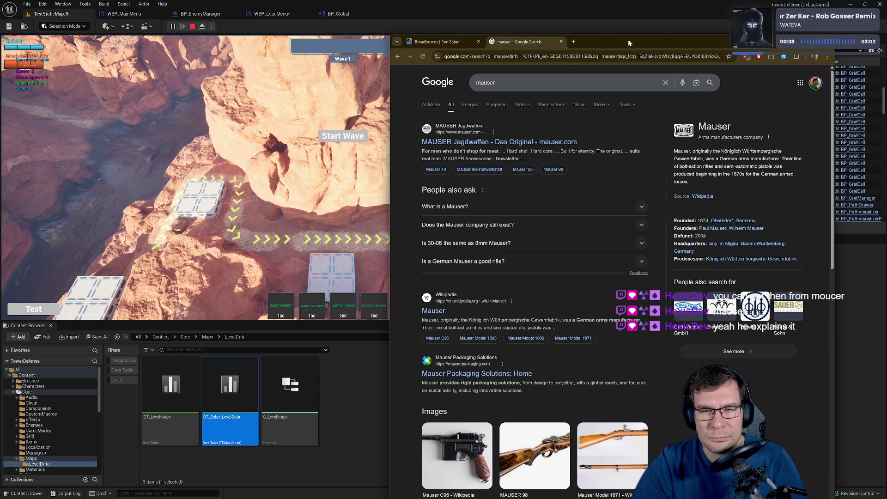
drag(614, 40, 886, 42)
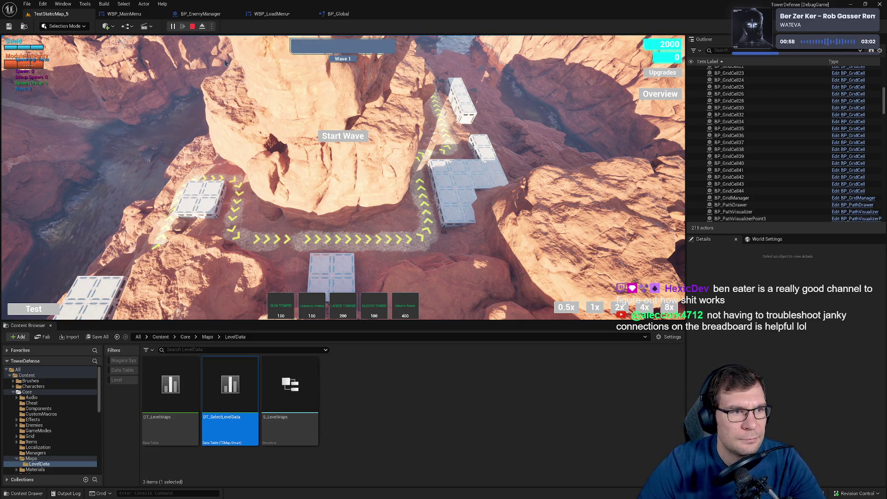
Stop the play-in-editor session and switch to the Mouser Electronics website.
click(192, 26)
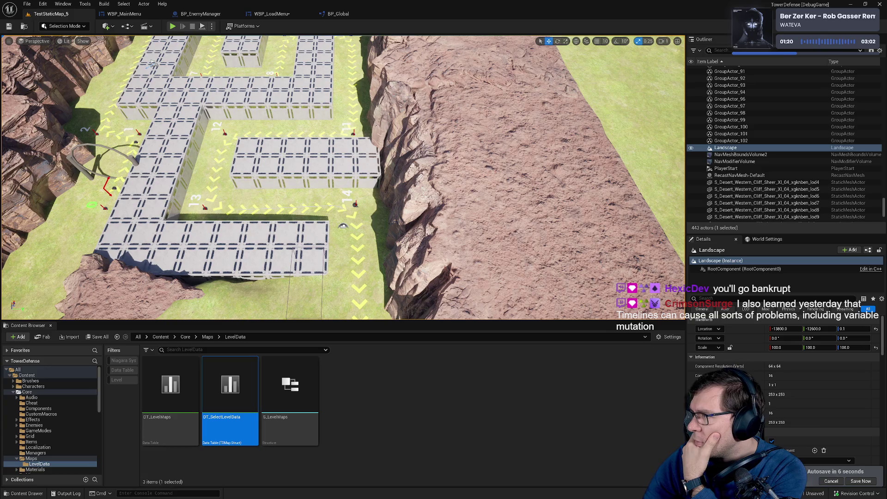
key(alt+Tab)
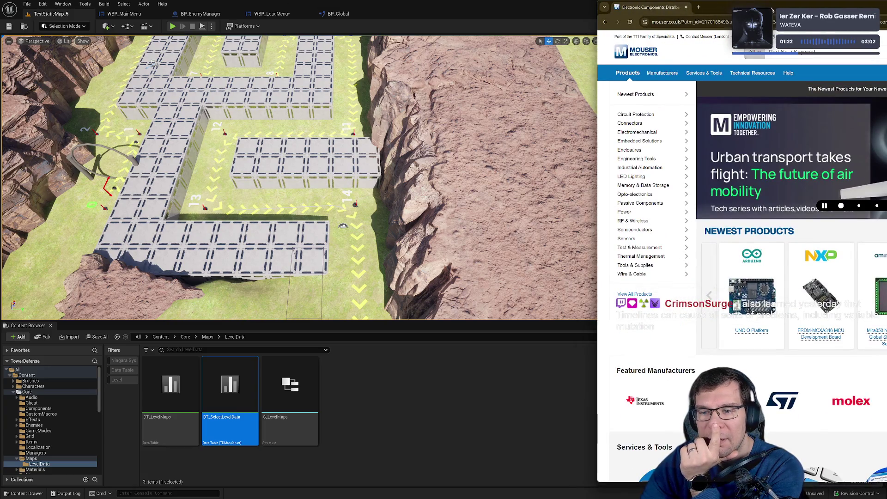
Search the Mouser site for 'risisto' to list resistors.
drag(767, 37, 517, 37)
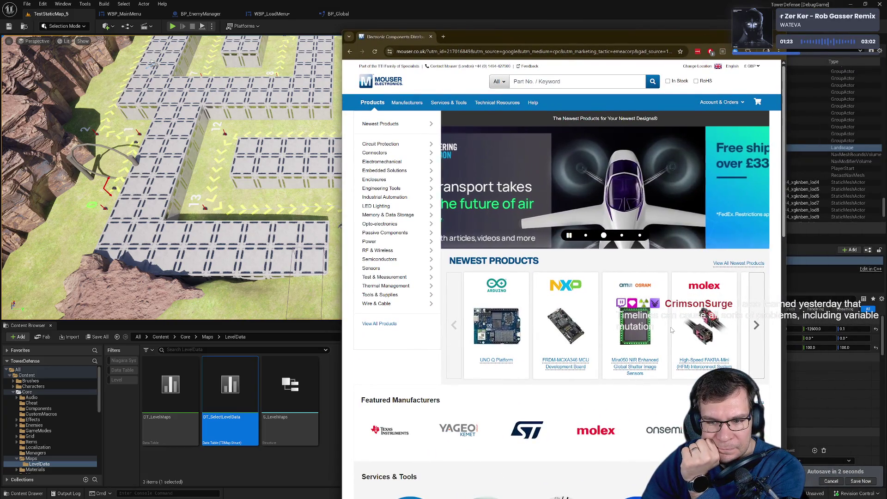
mouse_move(392, 164)
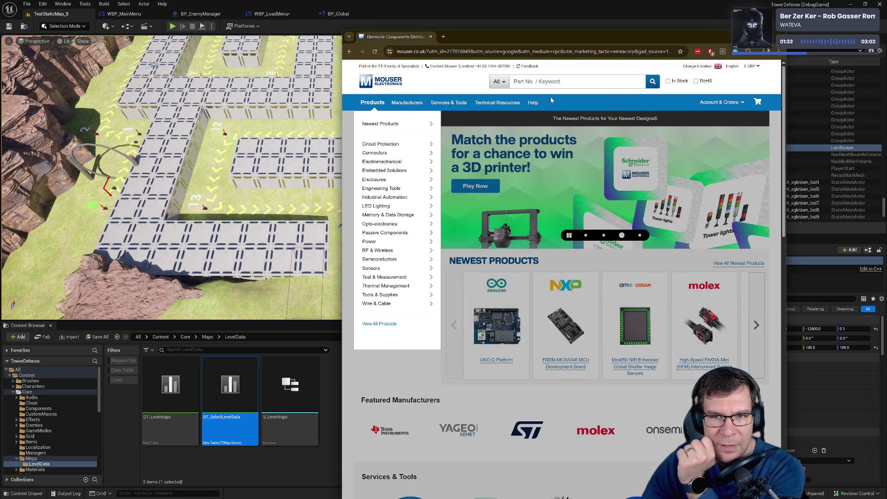
click(554, 81)
text(risisto)
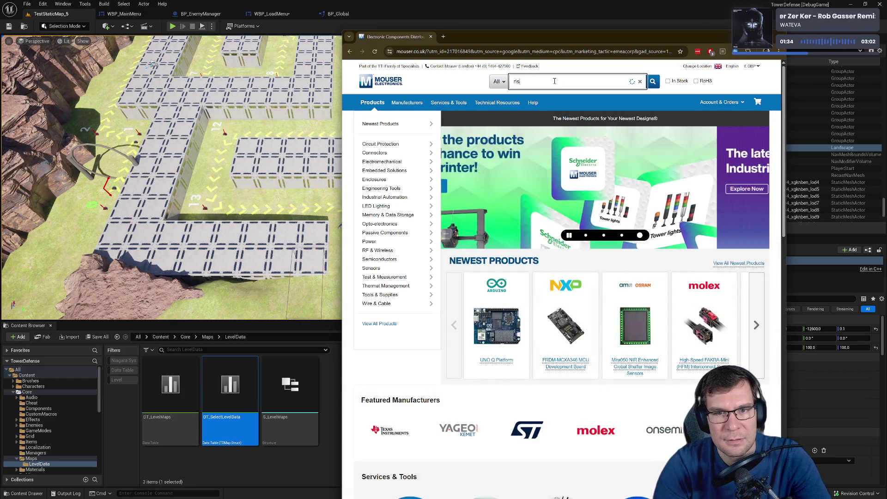
key(Return)
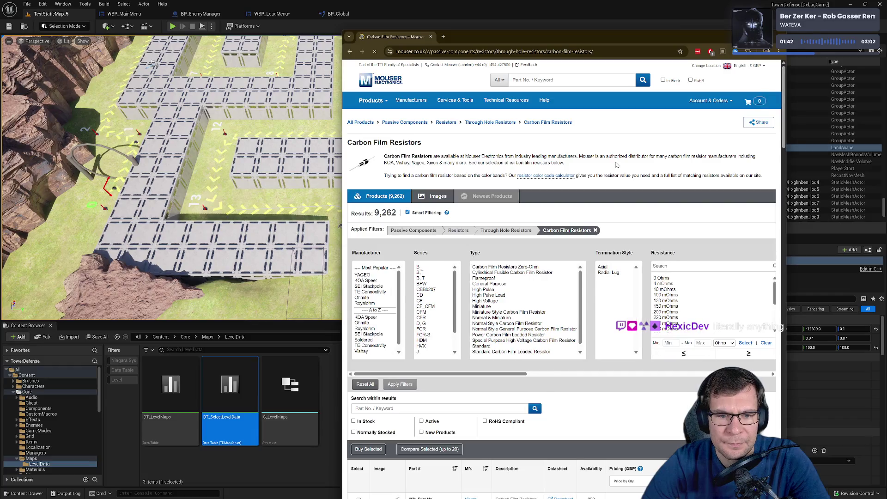
Tick the first carbon film resistor result, then return to the Unreal editor.
scroll(594, 239, down, 3)
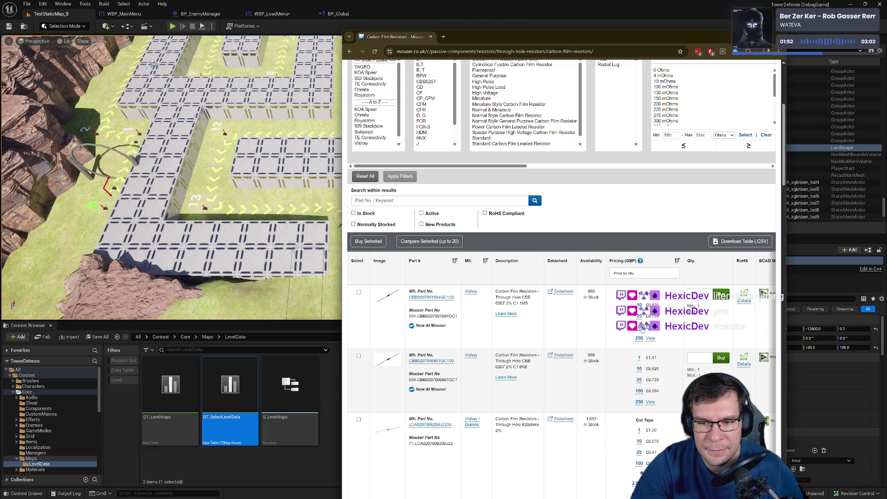
click(640, 327)
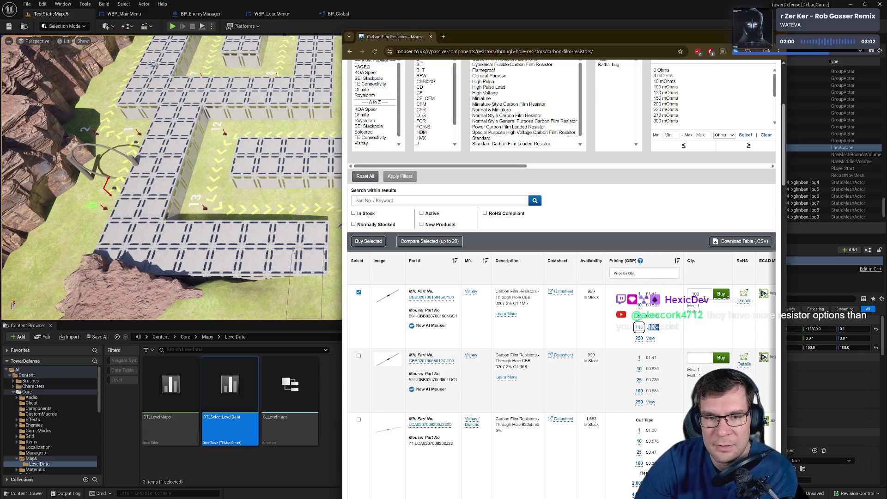
scroll(705, 296, down, 10)
scroll(445, 290, down, 10)
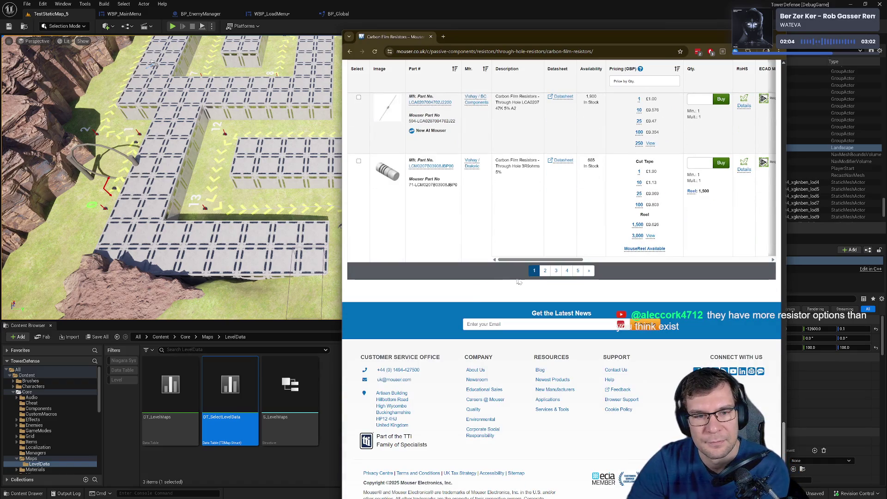
click(728, 37)
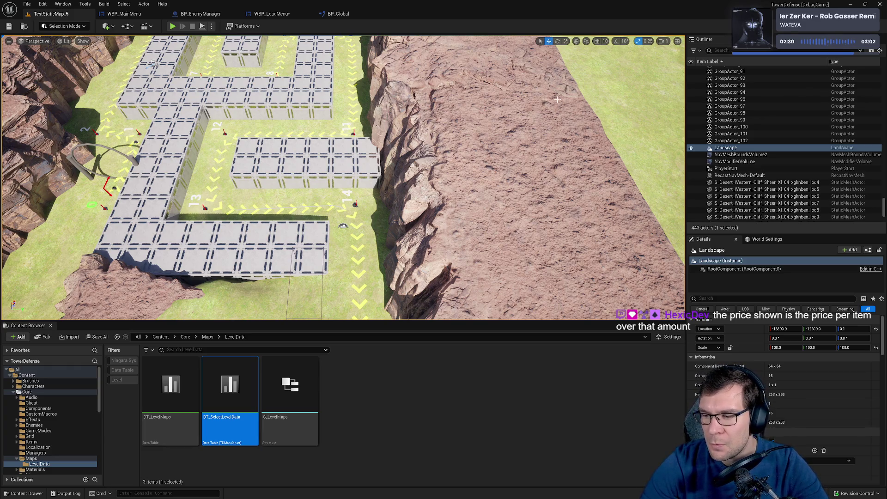
Pull the viewport camera back over the cliffs, then switch to GitHub Desktop's history.
mouse_move(557, 100)
mouse_down()
mouse_move(391, 216)
mouse_move(519, 259)
mouse_up()
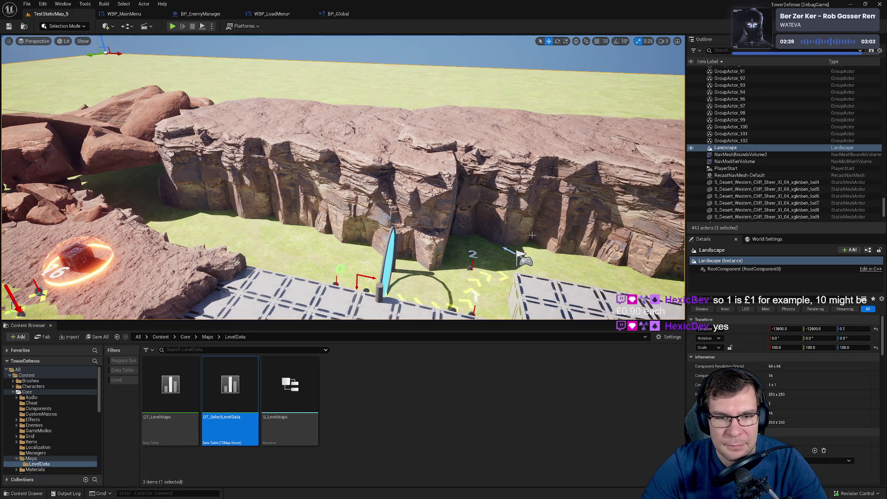
key(alt+Tab)
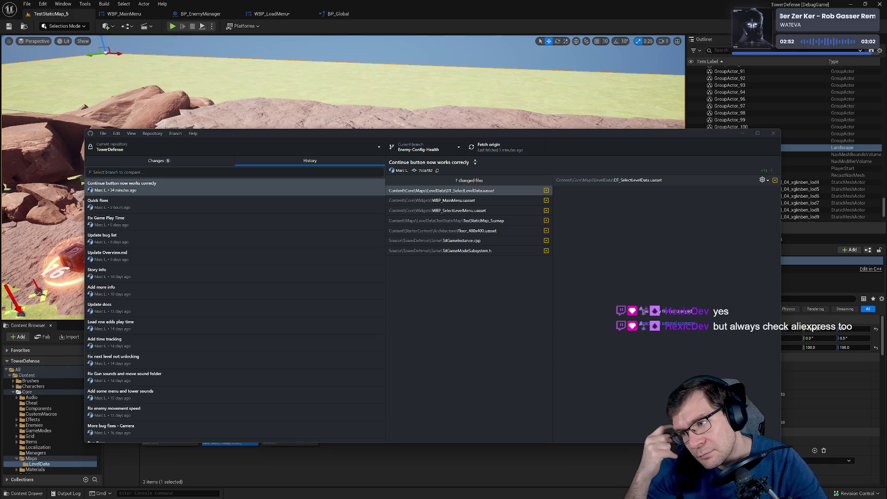
Review the changed WBP_LoadMenu, WBP_SelectLevelMenu and Bugs.md files, ticking Bugs.md for inclusion.
click(188, 161)
drag(194, 133, 264, 133)
click(264, 200)
click(222, 190)
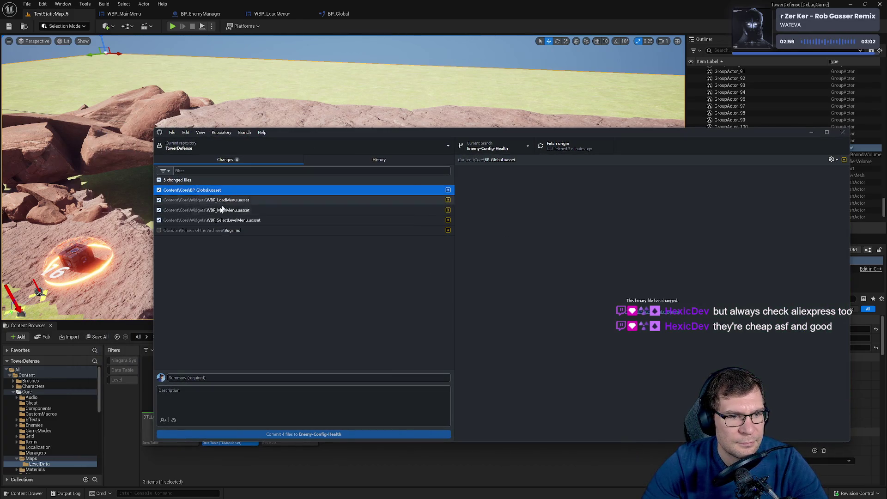
shift+click(204, 221)
click(159, 230)
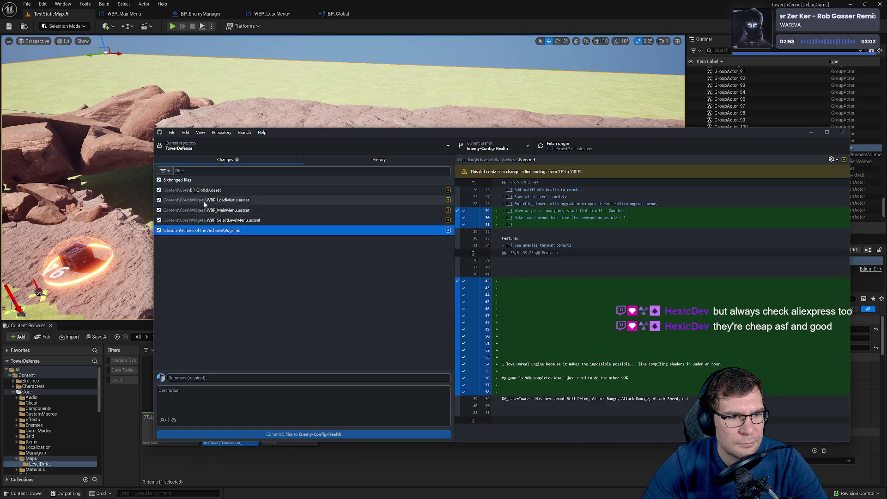
click(194, 190)
click(239, 221)
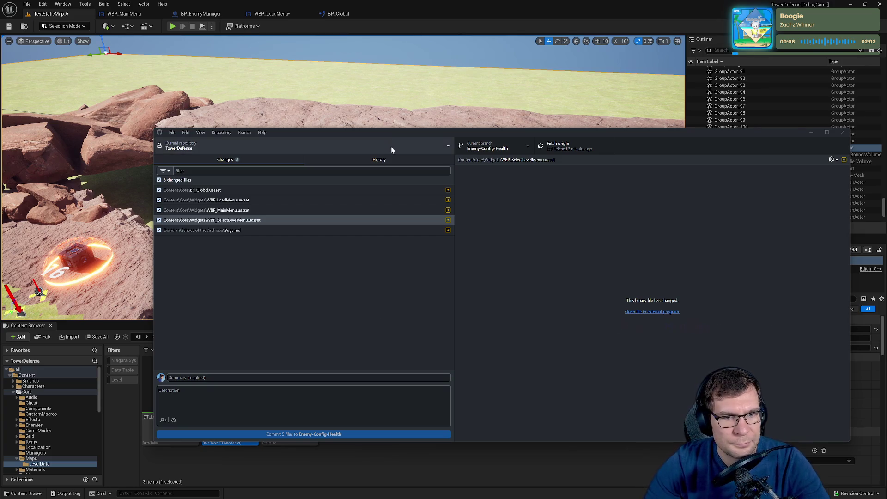
Commit the five files to Enemy-Config-Health as 'Continue now works from the load menu' and push to origin.
drag(404, 135, 615, 154)
click(614, 134)
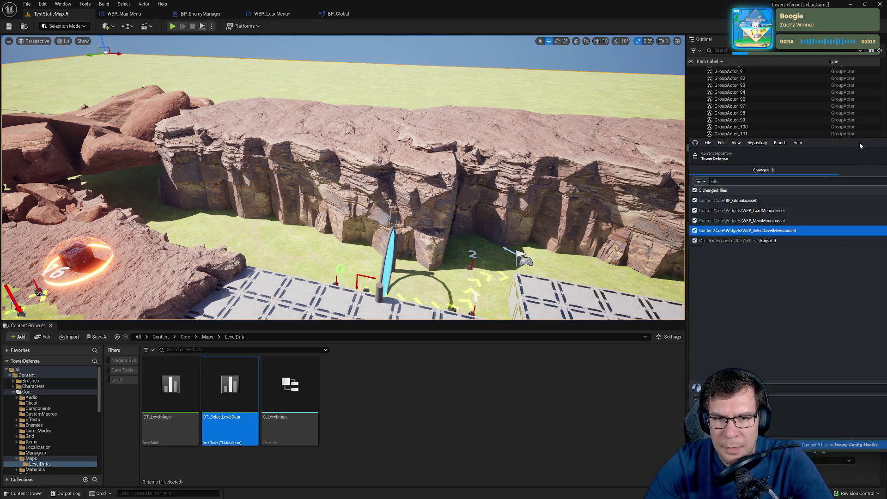
key(alt+Tab)
click(287, 344)
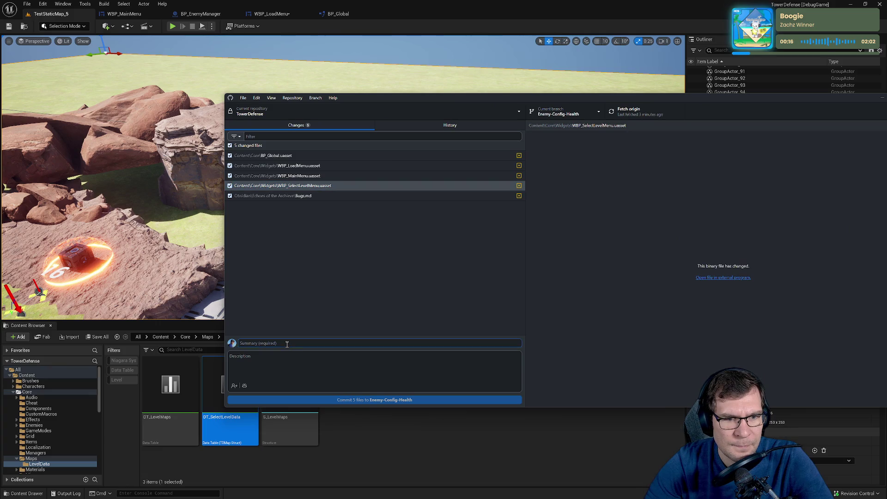
text(Cor)
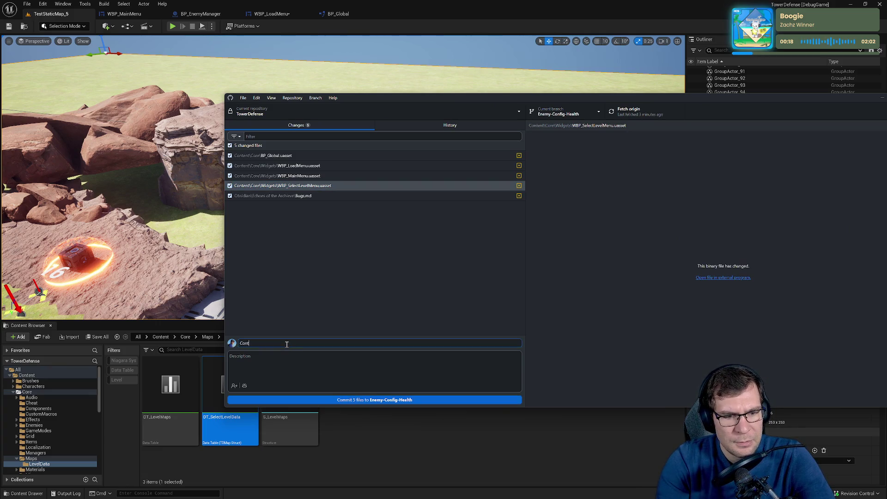
text(inue now work)
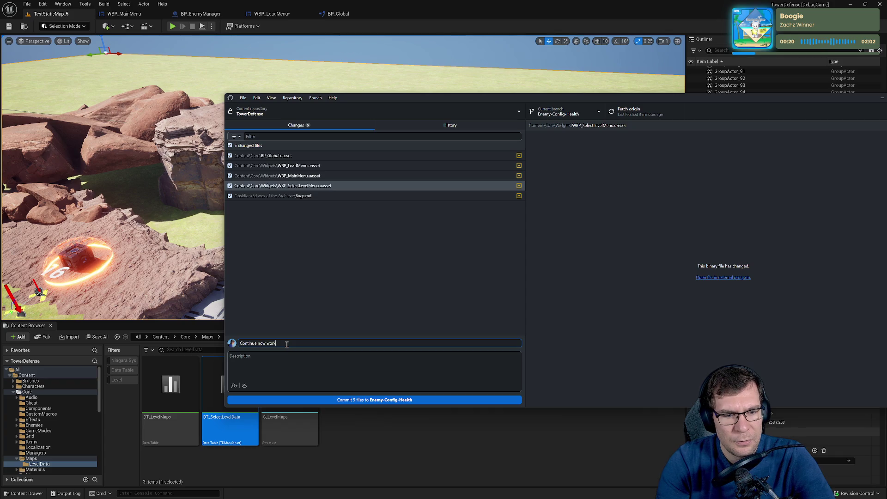
text(s from the load menu)
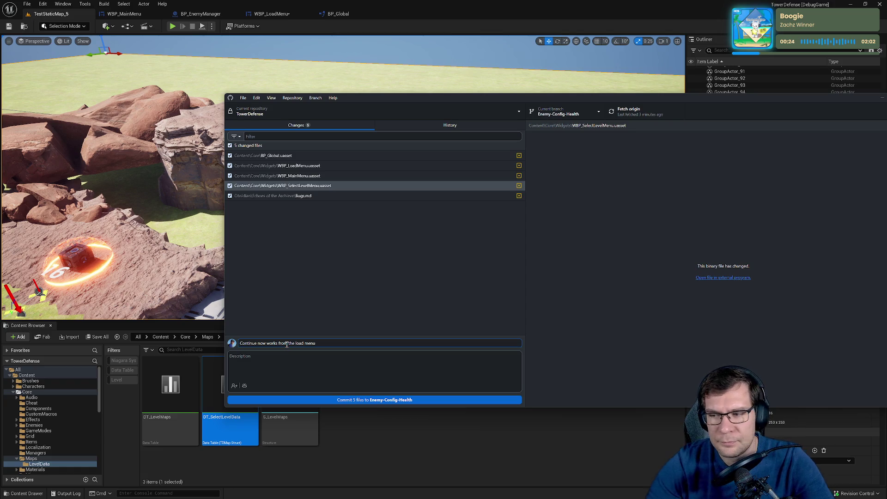
drag(534, 101, 396, 92)
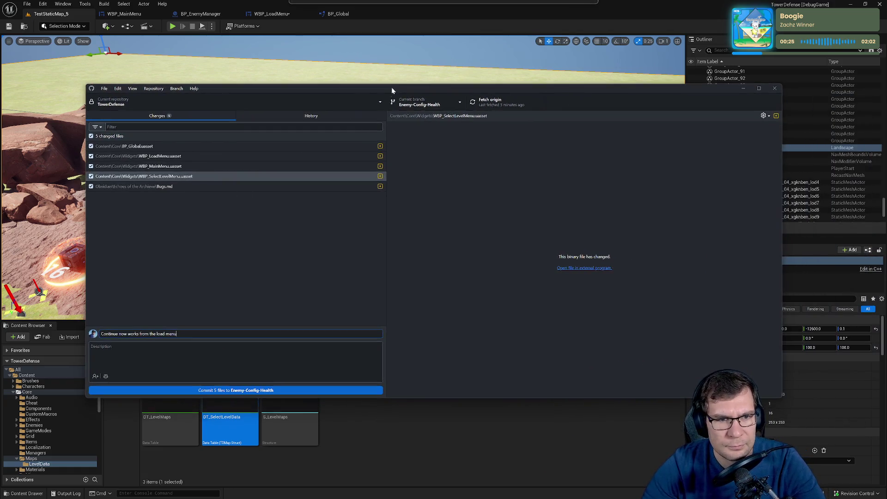
click(308, 390)
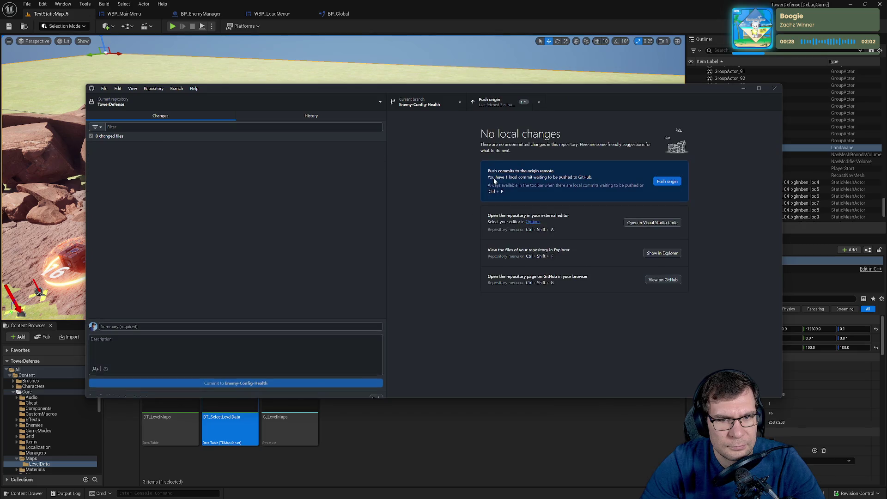
click(492, 101)
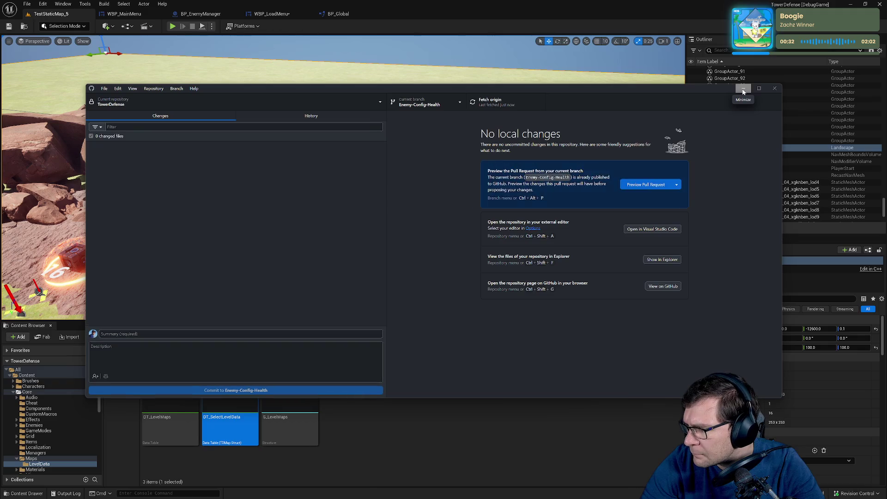
click(743, 89)
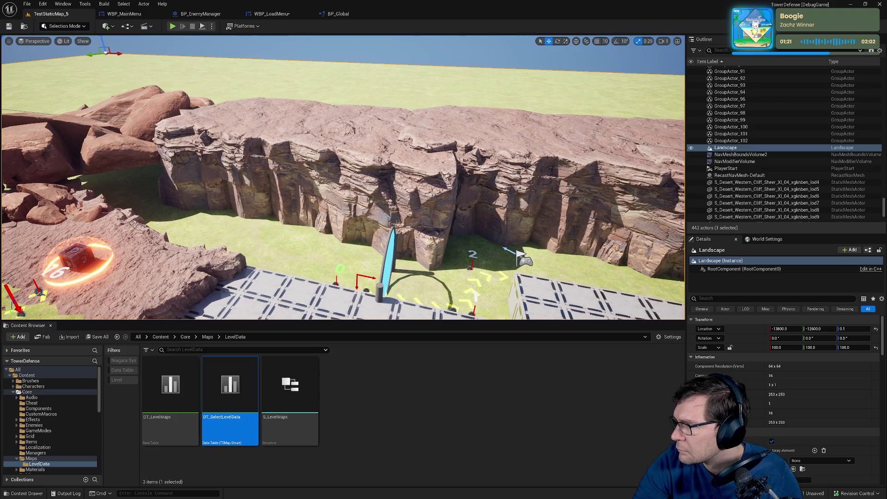
Switch from the Unreal editor to the browser showing RS Online's Sensors category page.
key(alt+Tab)
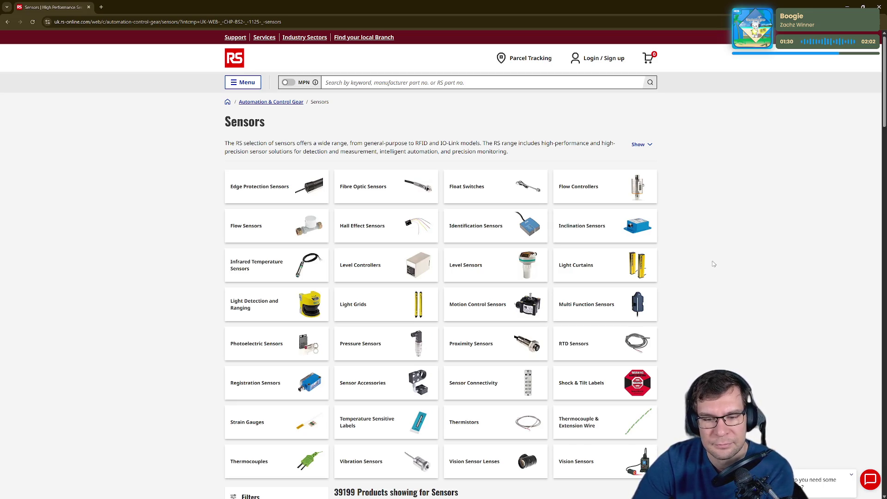
Scroll down the RS sensor products, then un-maximize the browser and bring Unreal forward.
scroll(714, 264, down, 2)
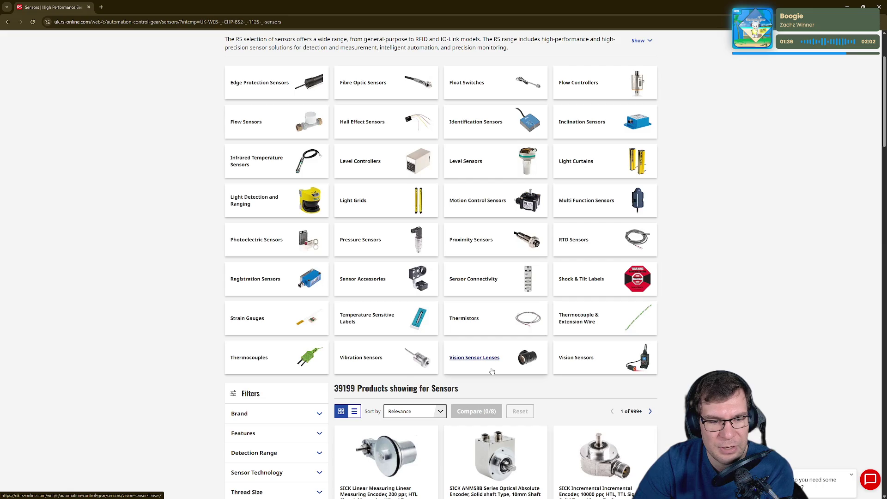
scroll(493, 370, down, 3)
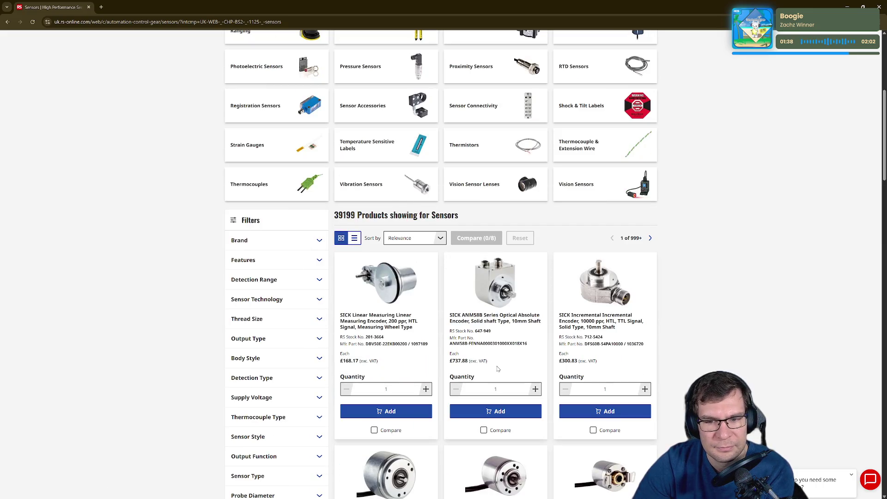
scroll(498, 368, down, 5)
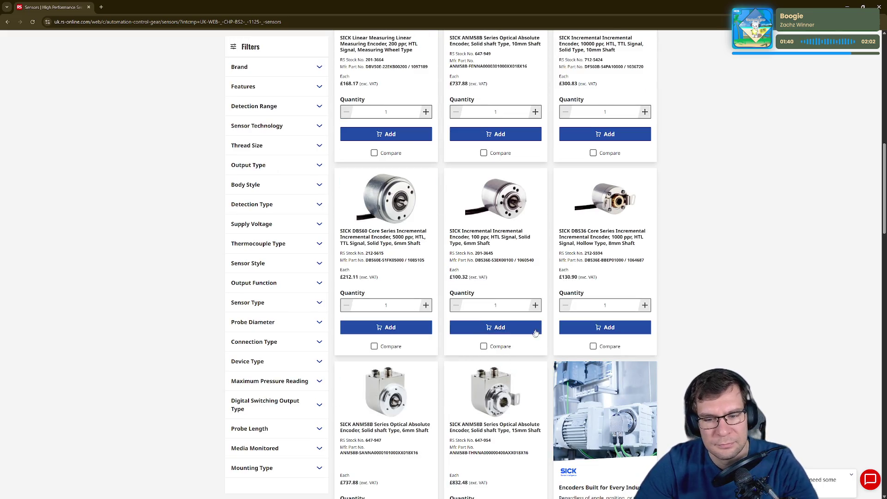
scroll(702, 267, down, 5)
scroll(699, 268, down, 5)
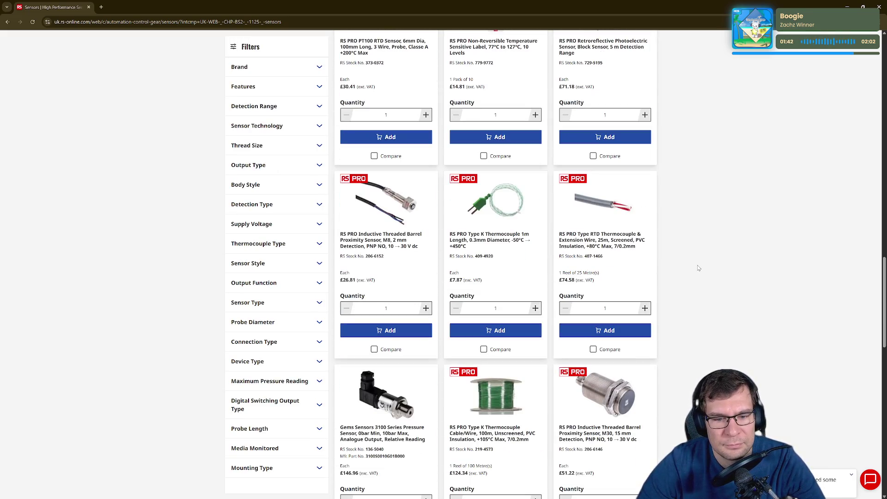
drag(463, 4, 429, 151)
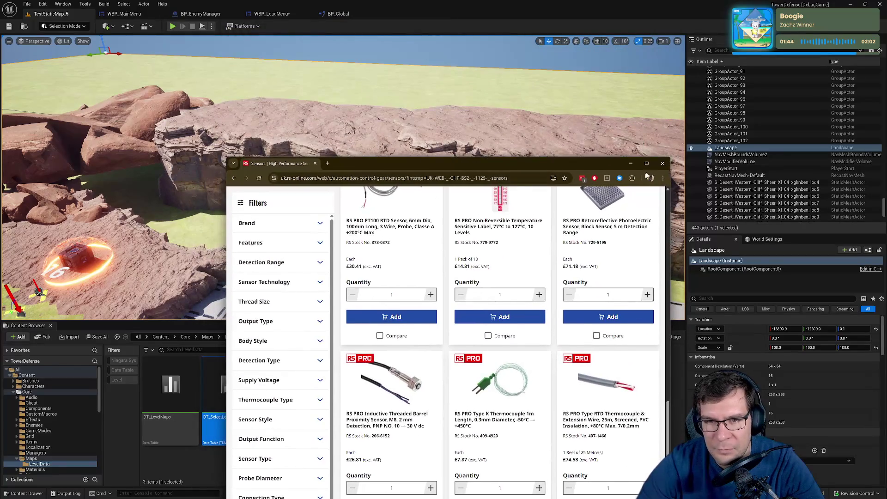
click(661, 167)
Fly the viewport camera around the cliff to the blue portal, then switch to DigiKey.
drag(486, 262, 183, 121)
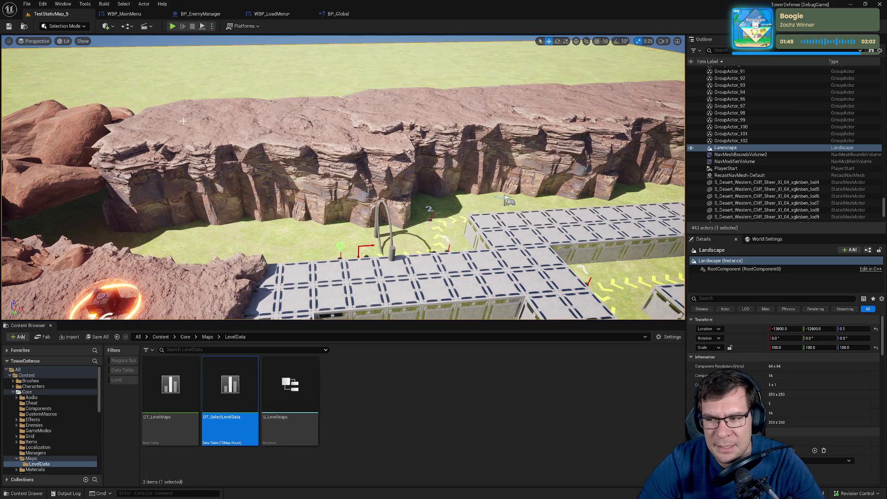
drag(183, 121, 262, 125)
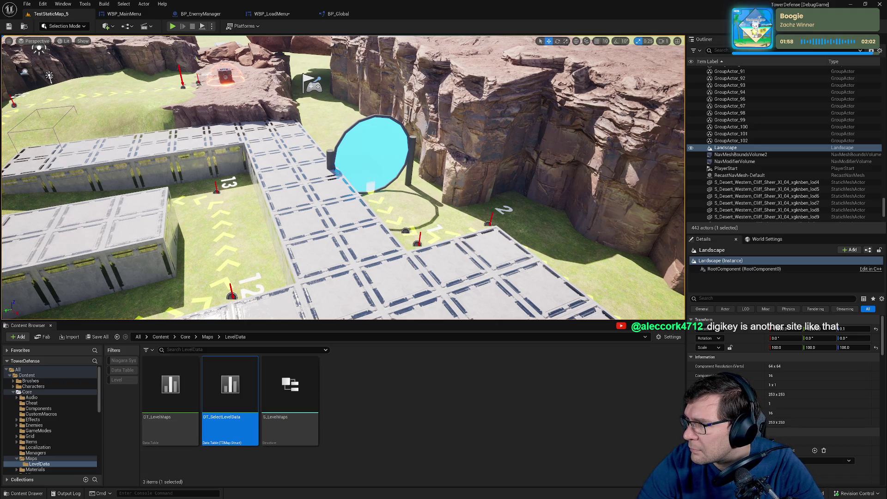
key(alt+Tab)
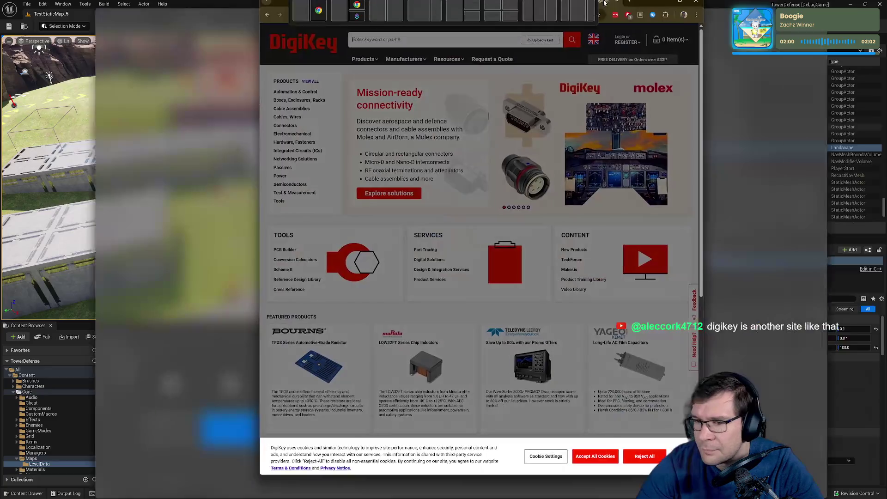
Dismiss the cookie banner and open DigiKey's Fiber Optic Cables listing under Cables, Wires.
click(586, 166)
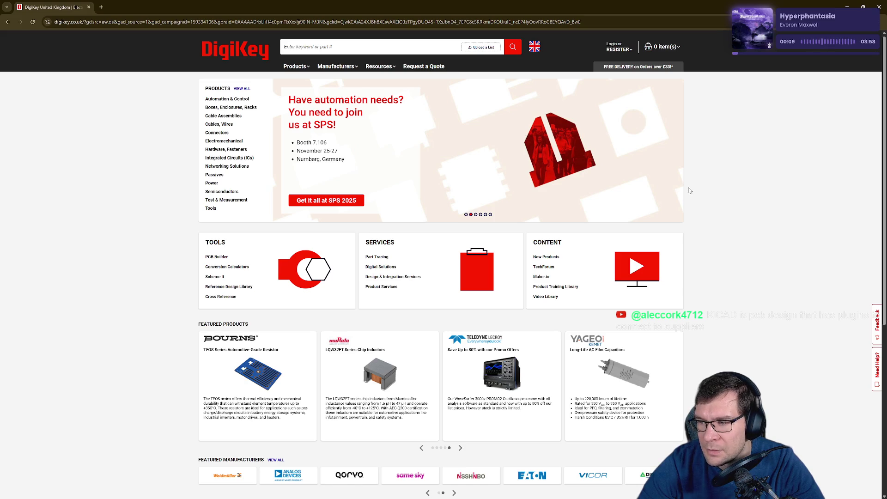
mouse_move(235, 185)
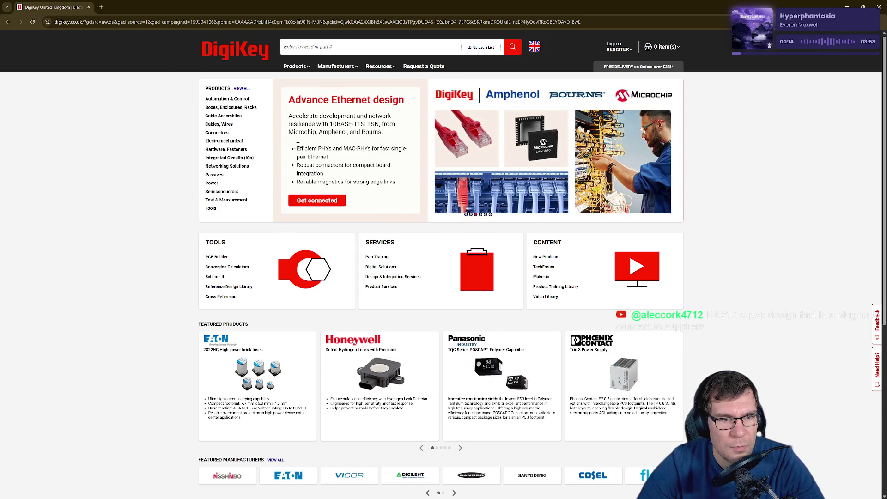
mouse_move(222, 143)
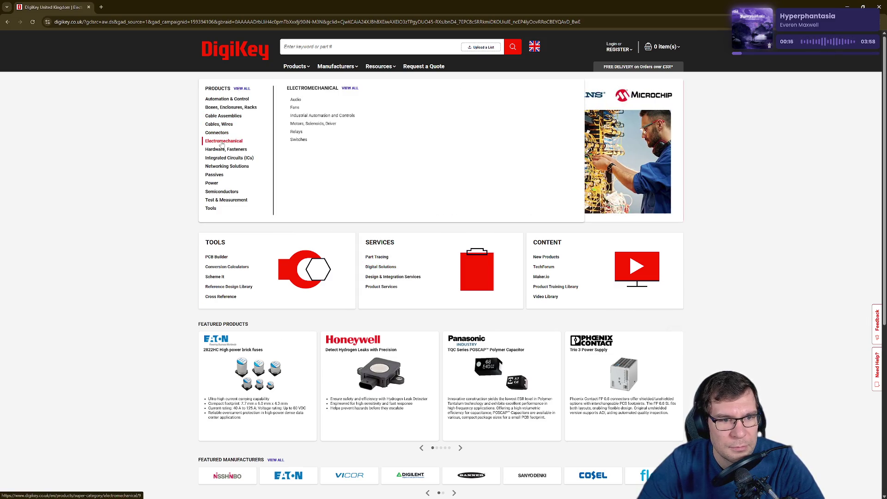
mouse_move(231, 99)
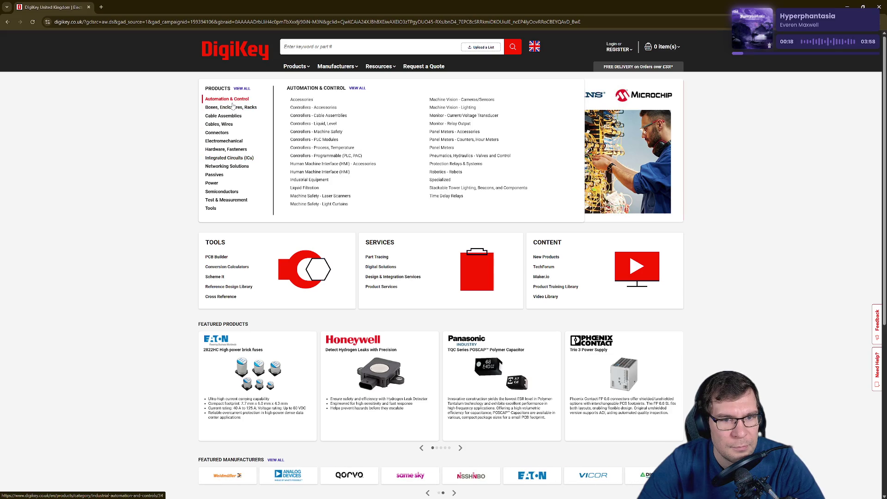
mouse_move(224, 116)
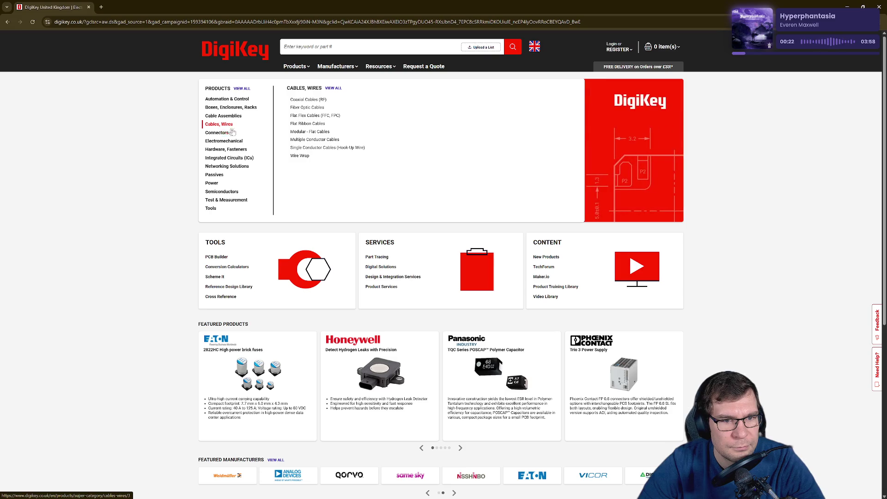
click(306, 109)
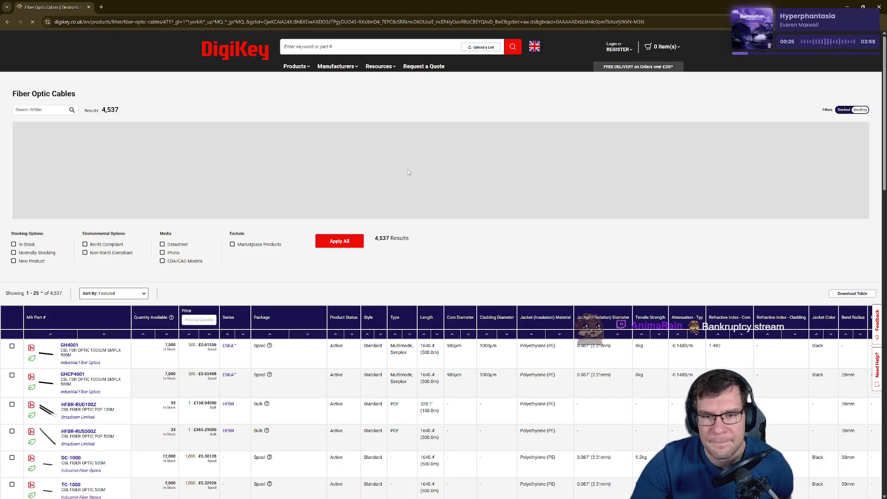
Scroll through the fiber optic cable results checking price breaks, then return to Unreal Editor.
scroll(566, 236, down, 1)
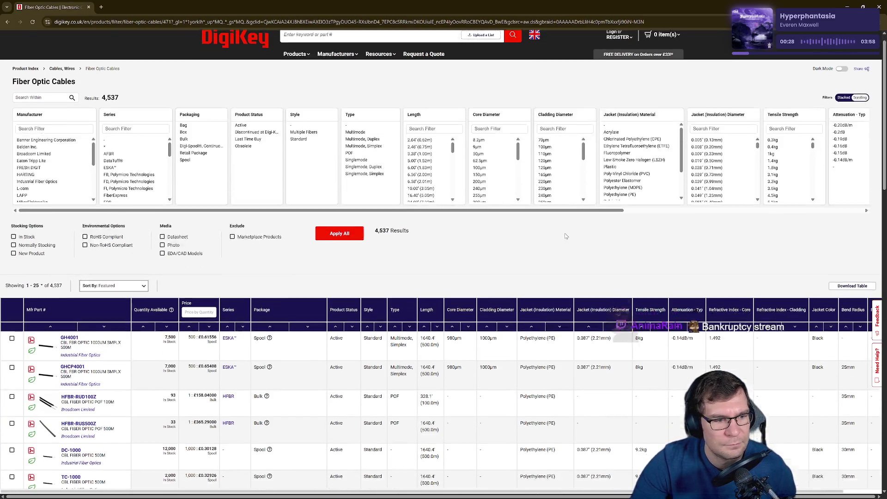
scroll(566, 236, down, 3)
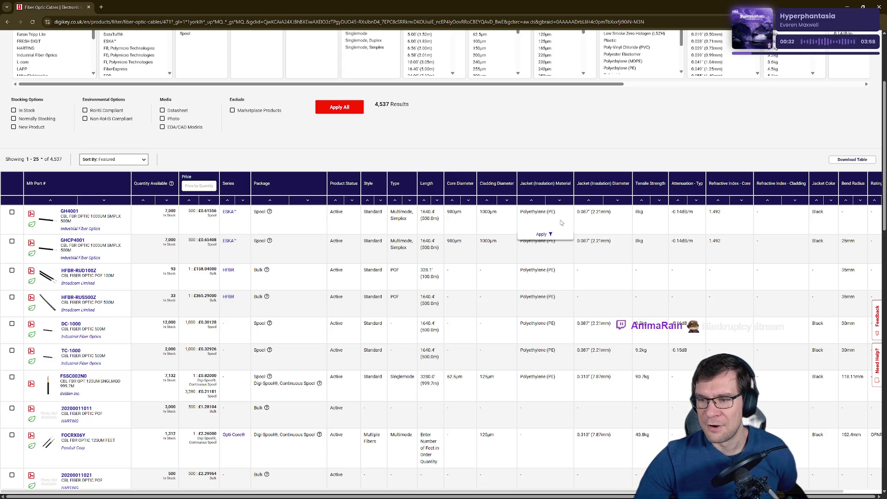
scroll(518, 263, down, 4)
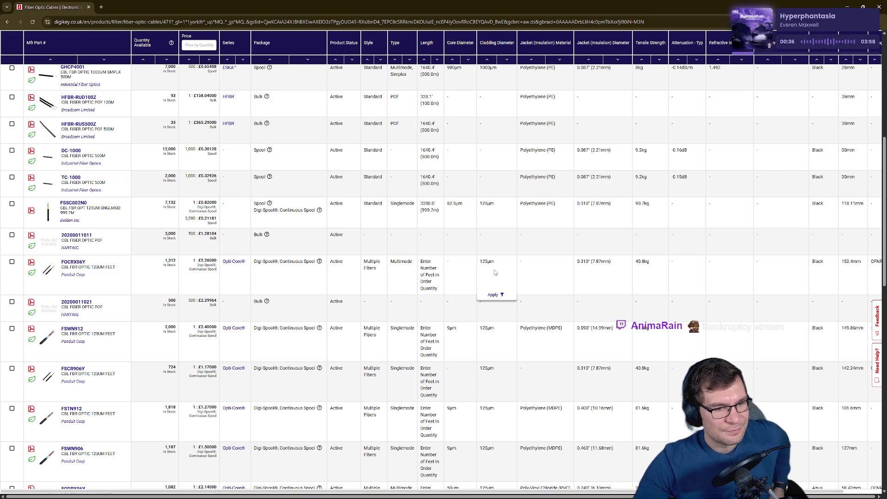
mouse_move(219, 312)
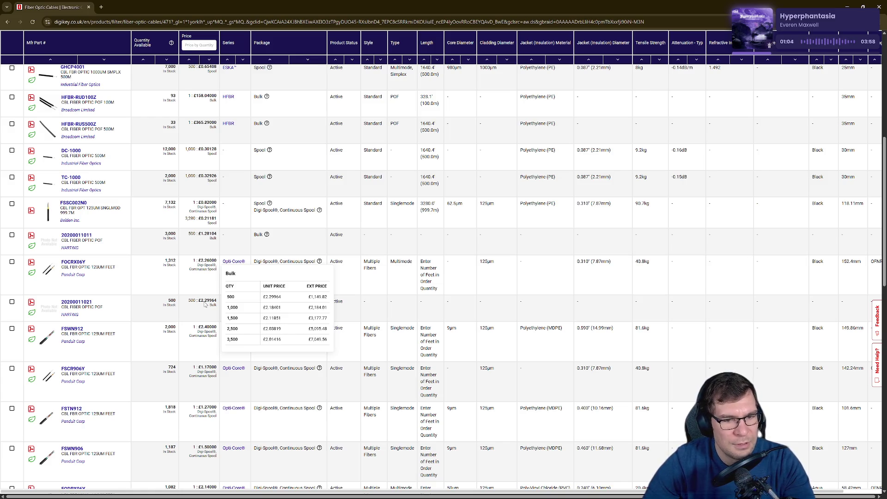
mouse_move(217, 335)
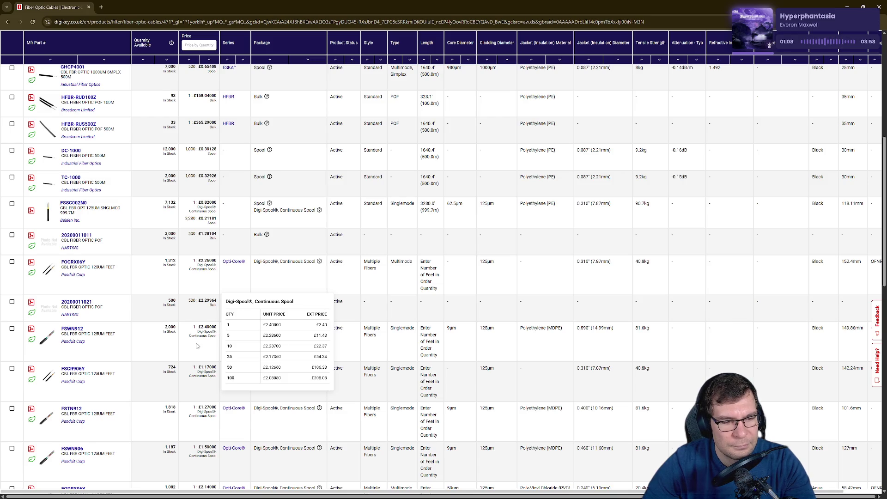
scroll(220, 340, down, 3)
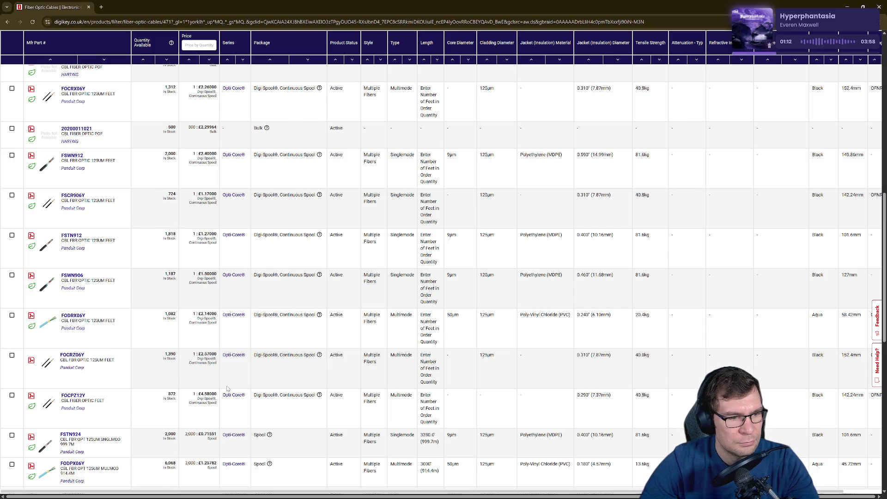
mouse_move(47, 322)
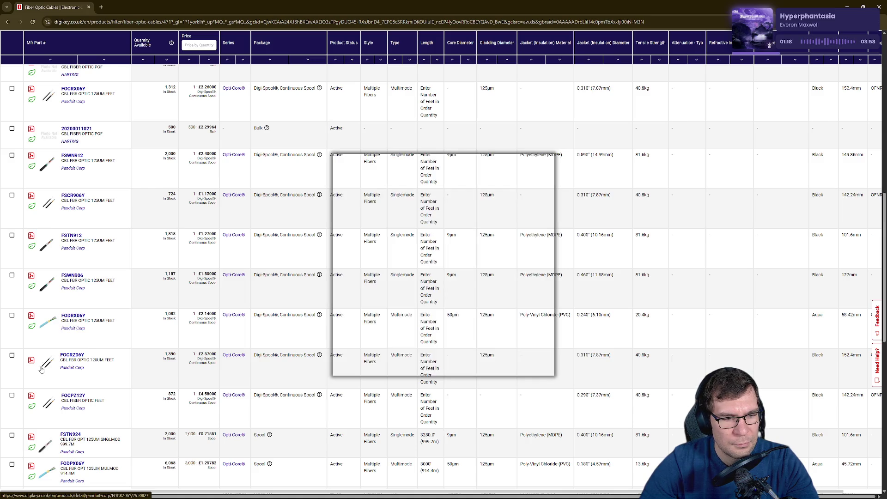
mouse_move(51, 366)
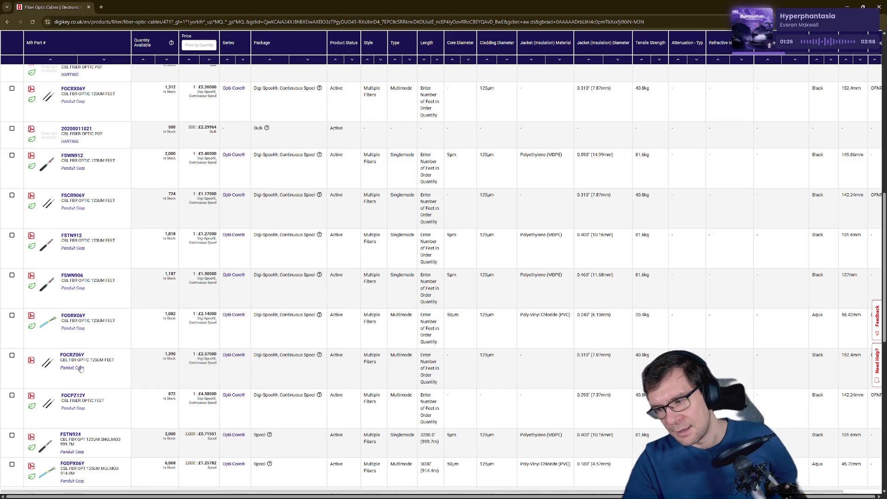
key(alt+Tab)
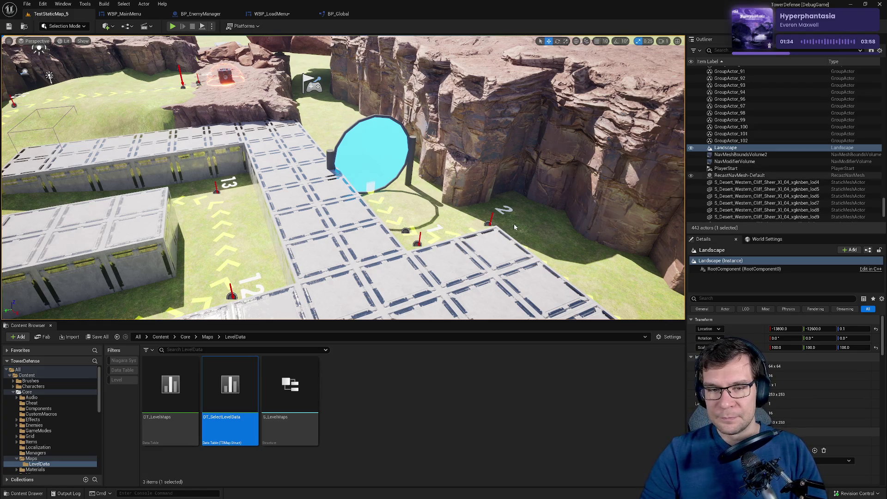
Orbit the camera over the cliffs and portal path, then show the WBP_LoadMenu event graph.
mouse_move(484, 211)
mouse_down()
mouse_move(578, 210)
mouse_move(442, 202)
mouse_up()
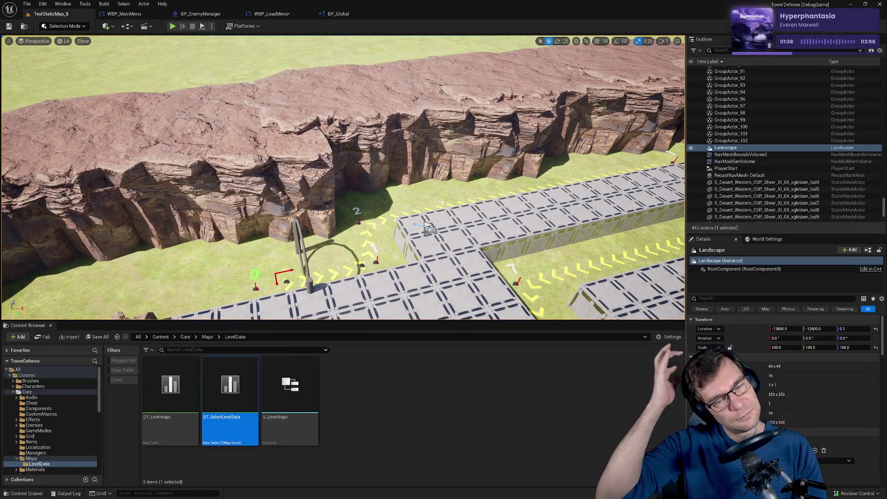
drag(442, 202, 416, 185)
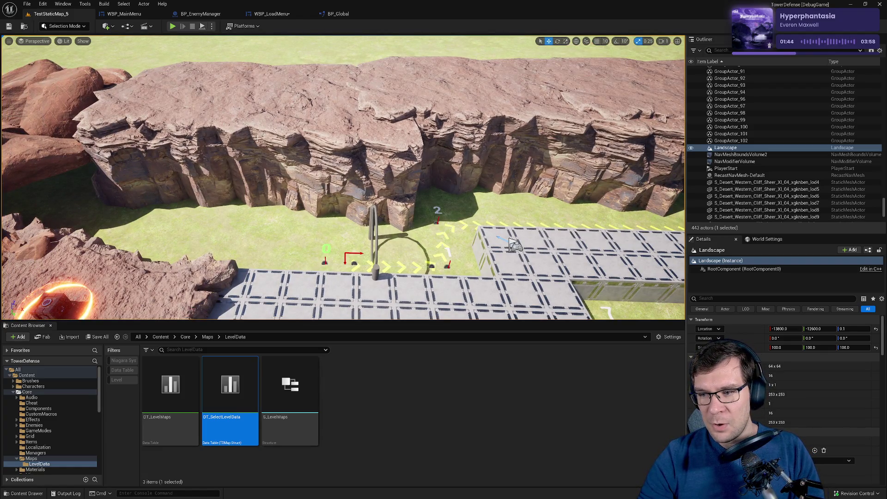
mouse_move(258, 138)
mouse_down()
mouse_move(278, 157)
mouse_move(234, 110)
mouse_up()
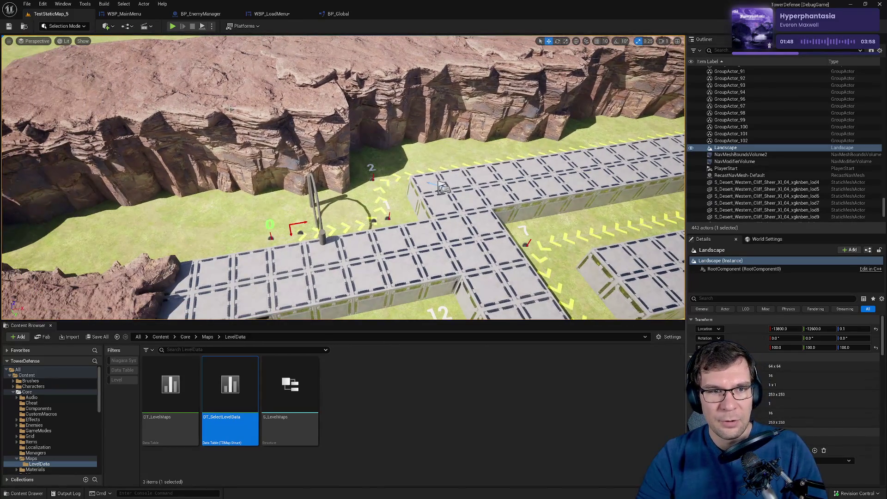
click(260, 14)
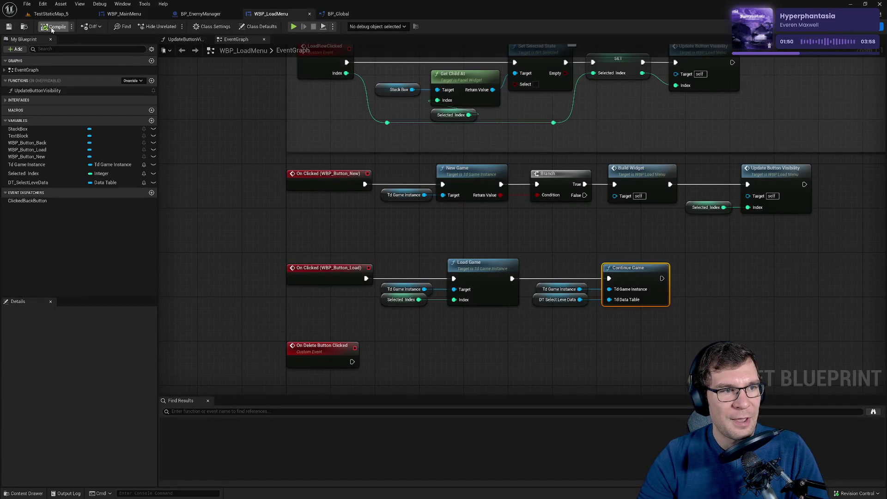
Switch to the TestStaticMap_5 tab and tilt the camera down over the path markers.
click(54, 15)
mouse_move(259, 138)
mouse_down()
mouse_move(254, 125)
mouse_move(226, 127)
mouse_up()
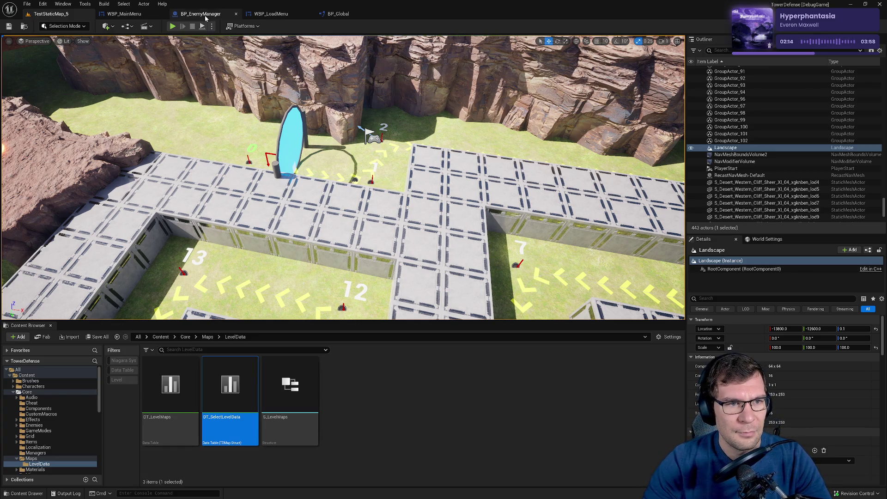
Bring up BP_Global's ContinueGame graph and remove a stray long Td Data Table wire.
click(203, 14)
click(338, 14)
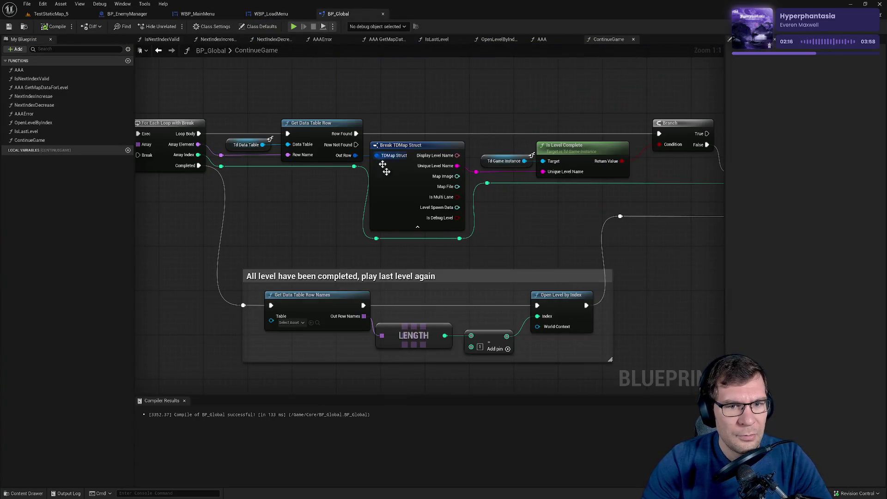
mouse_move(287, 193)
mouse_down()
mouse_move(408, 167)
mouse_move(430, 114)
mouse_up()
scroll(511, 324, down, 3)
scroll(510, 320, up, 1)
scroll(463, 317, up, 1)
scroll(386, 222, up, 1)
mouse_move(234, 138)
mouse_down()
mouse_move(517, 318)
mouse_move(522, 299)
mouse_up()
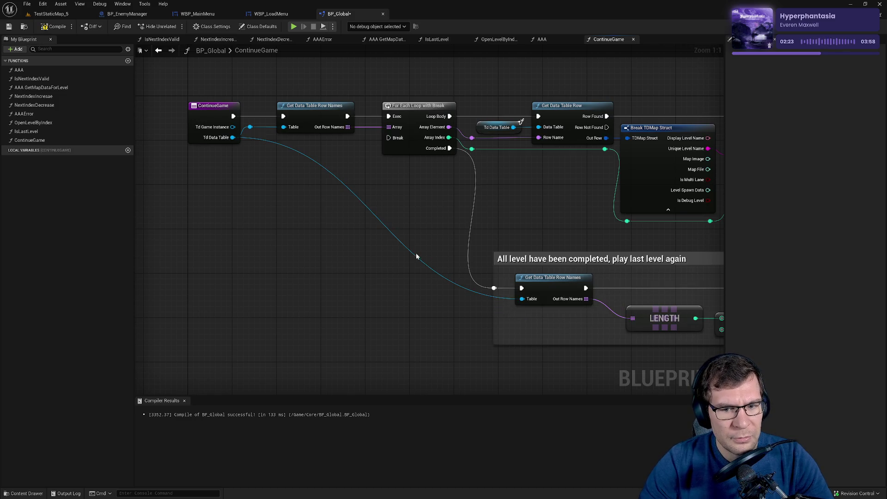
alt+click(522, 299)
Search for a Td Data Table node, then delete the wrongly placed Break Health Struct node.
right_click(414, 309)
text(td datqa)
key(BackSpace)
text(a t)
key(Return)
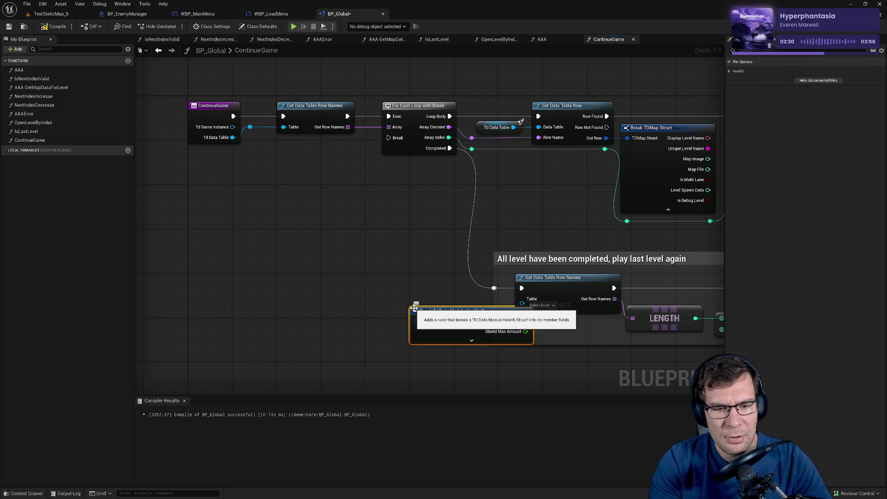
click(414, 309)
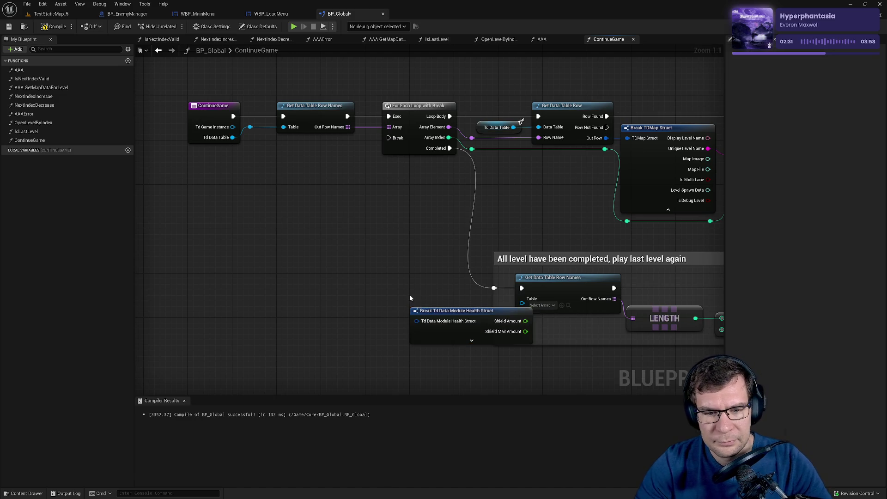
click(445, 316)
key(Delete)
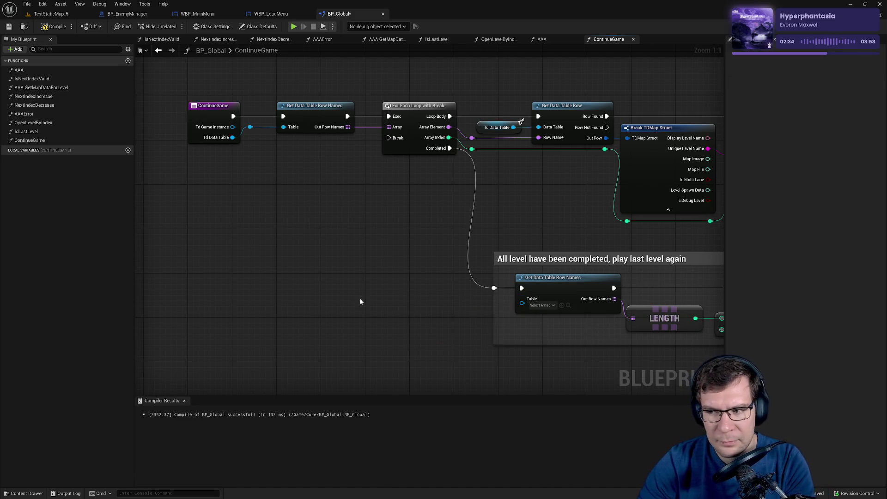
Add a Get Td Data Table node and wire it into the lower Get Data Table Row Names Table pin.
right_click(360, 301)
text(dt dat)
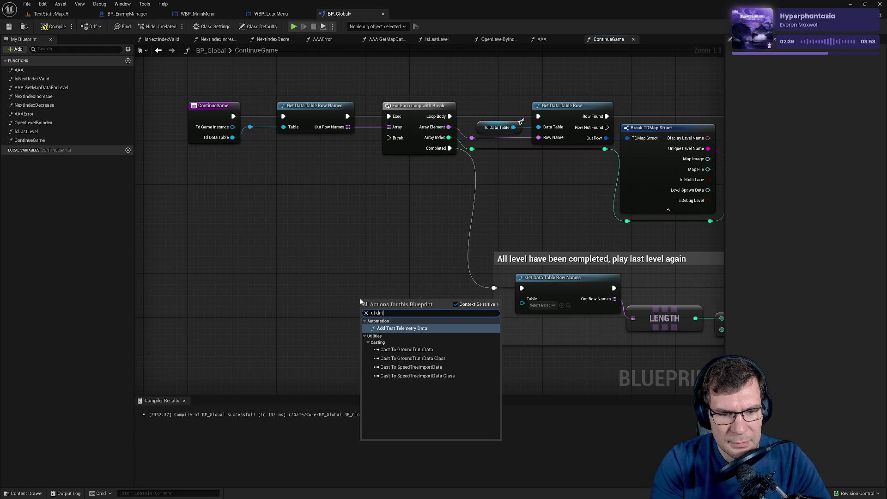
text(ab)
key(ctrl+a)
key(BackSpace)
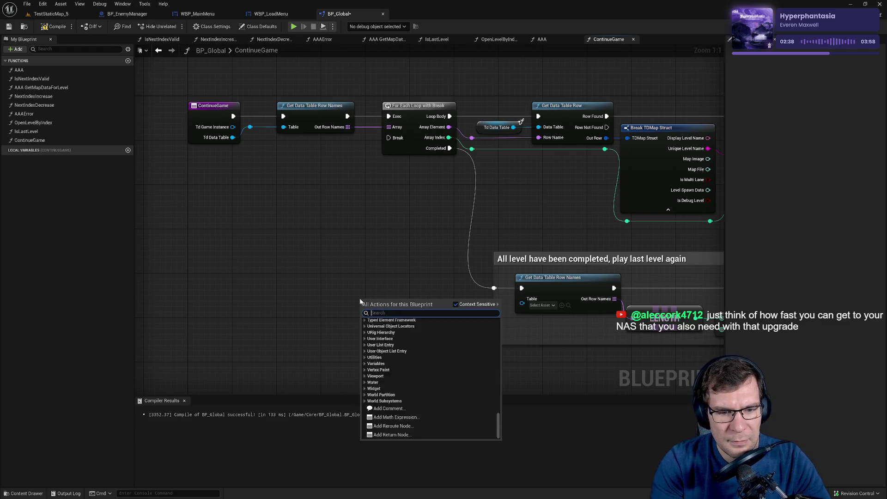
text(data t)
key(ctrl+a)
text(td data tab)
key(Return)
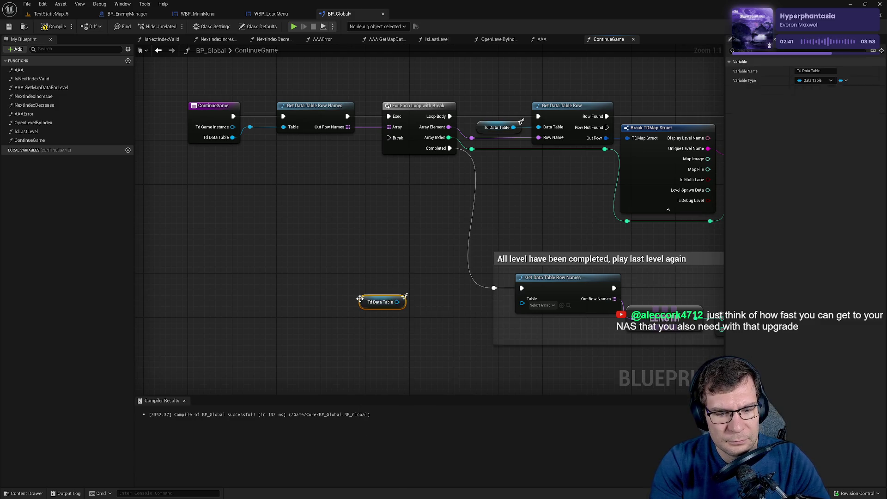
mouse_move(397, 301)
mouse_down()
mouse_move(499, 310)
mouse_move(522, 303)
mouse_move(385, 307)
mouse_move(468, 303)
mouse_move(502, 322)
mouse_move(533, 317)
mouse_up()
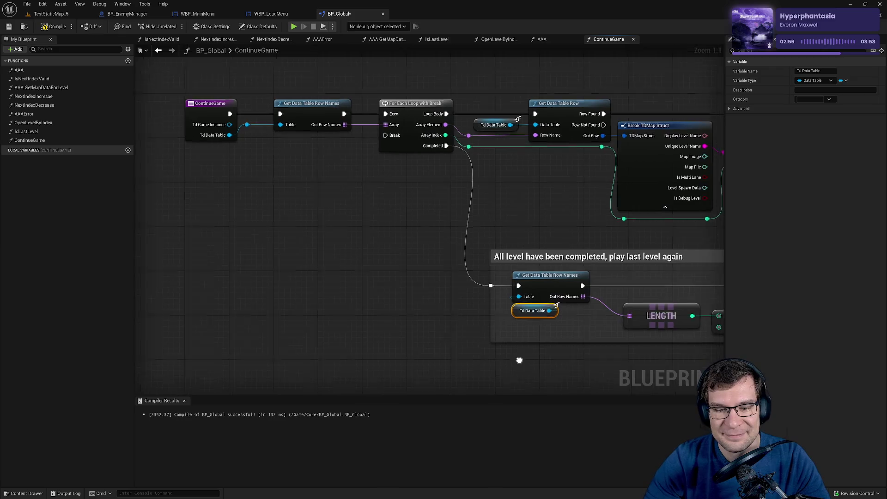
Tidy the LENGTH, subtract, Open Level by Index nodes, comment box and reroute, then save BP_Global.
drag(519, 359, 346, 313)
mouse_move(472, 262)
mouse_down()
mouse_move(560, 279)
mouse_move(543, 277)
mouse_up()
drag(639, 233, 617, 233)
drag(689, 236, 683, 236)
click(697, 153)
drag(697, 153, 688, 157)
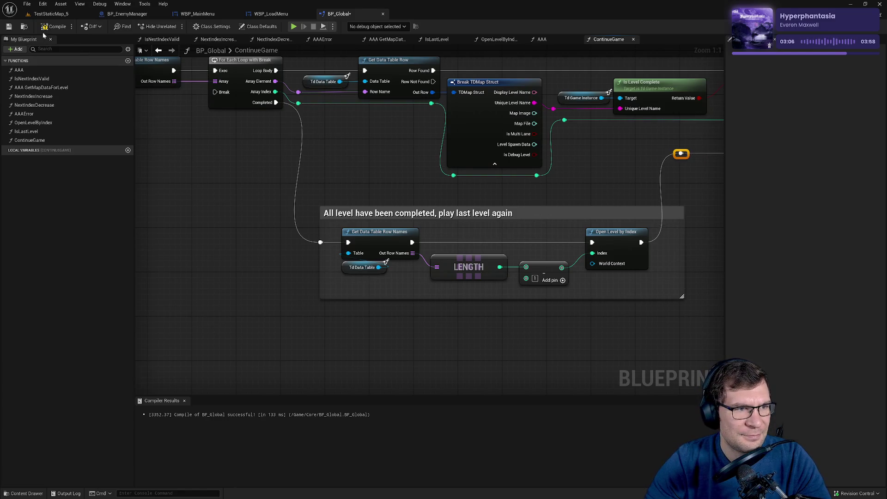
click(9, 26)
click(60, 14)
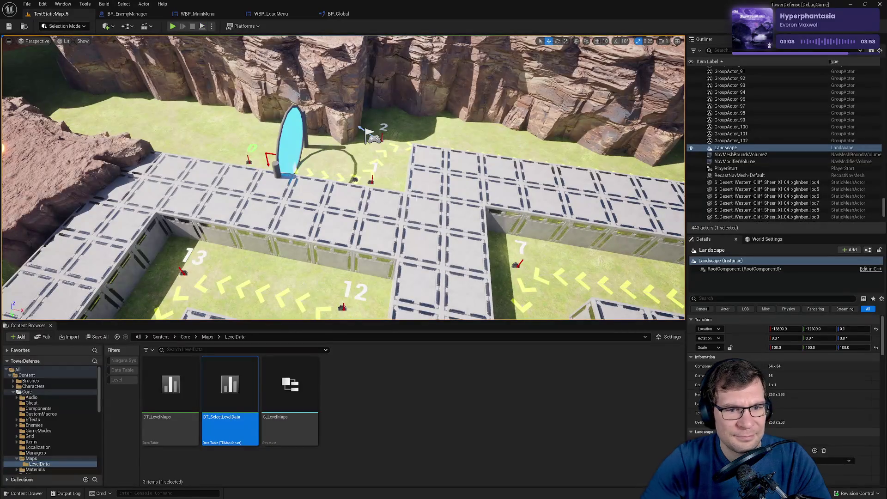
drag(415, 198, 439, 185)
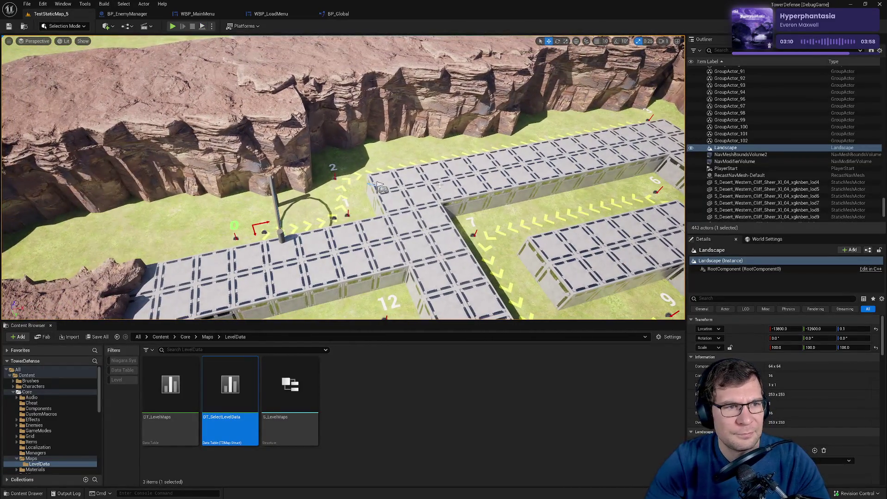
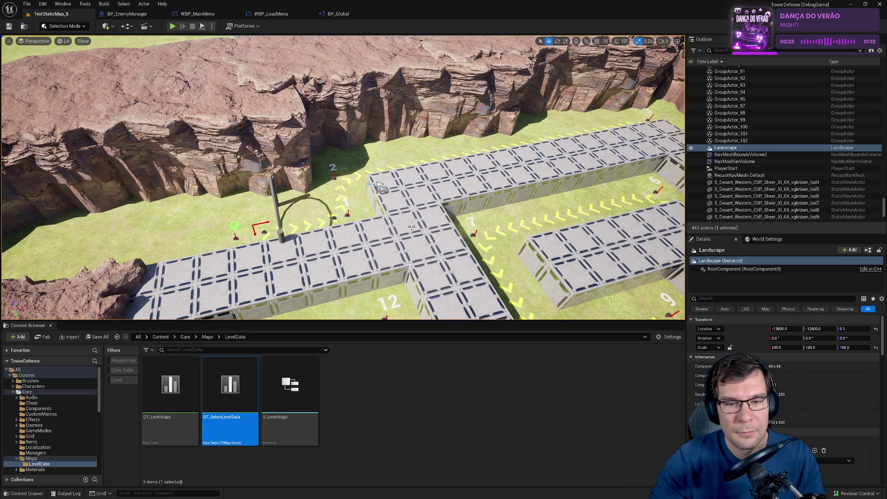
Search the Plugins browser for 'ui', then close it.
click(43, 4)
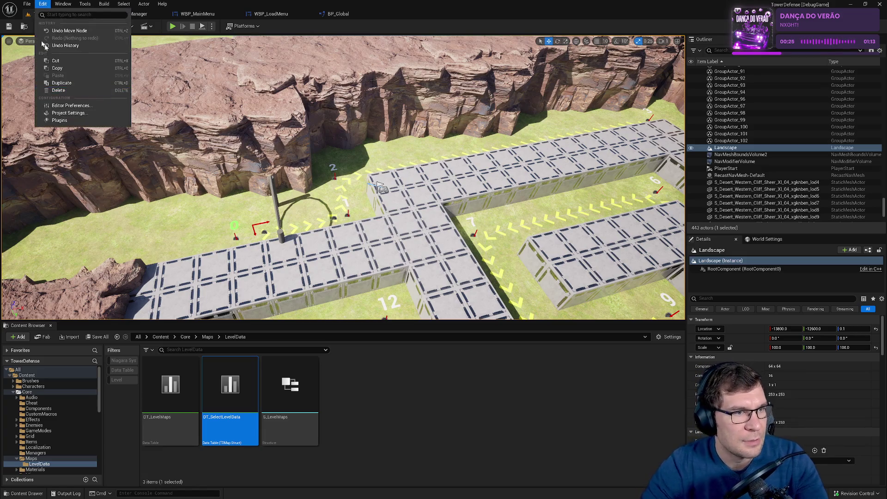
click(106, 119)
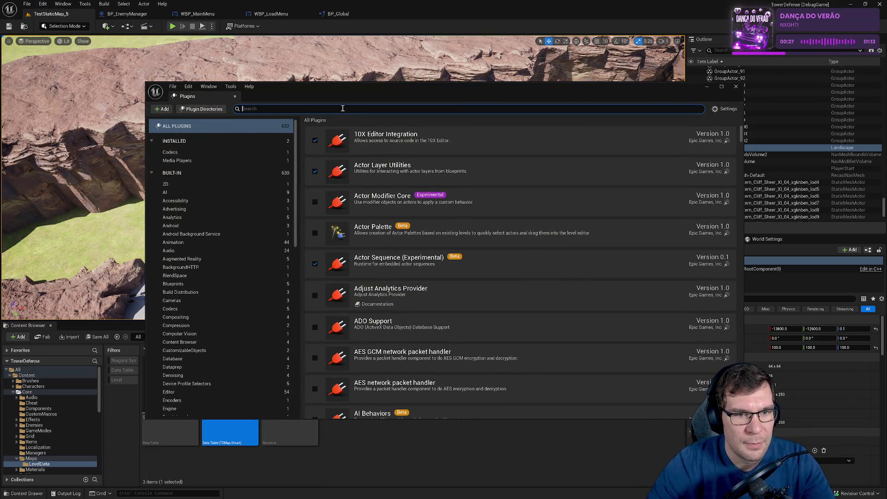
text(coi)
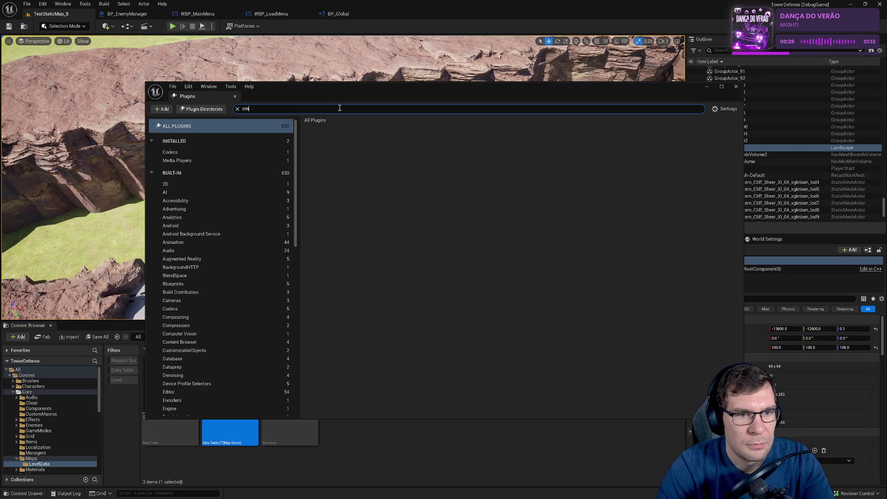
text(onui)
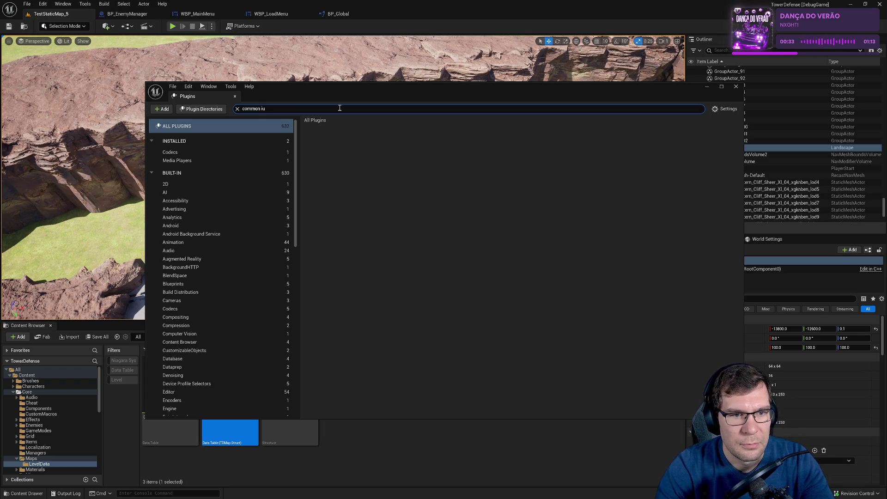
key(BackSpace)
key(BackSpace)
text(ui)
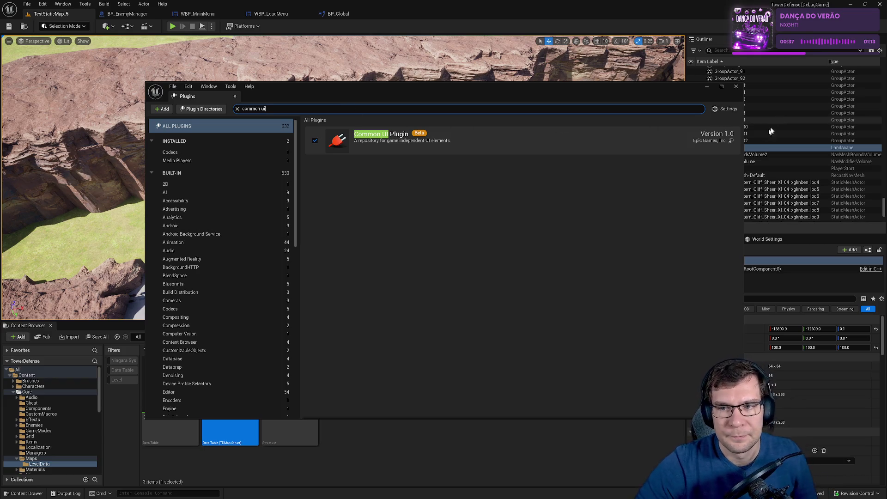
click(736, 86)
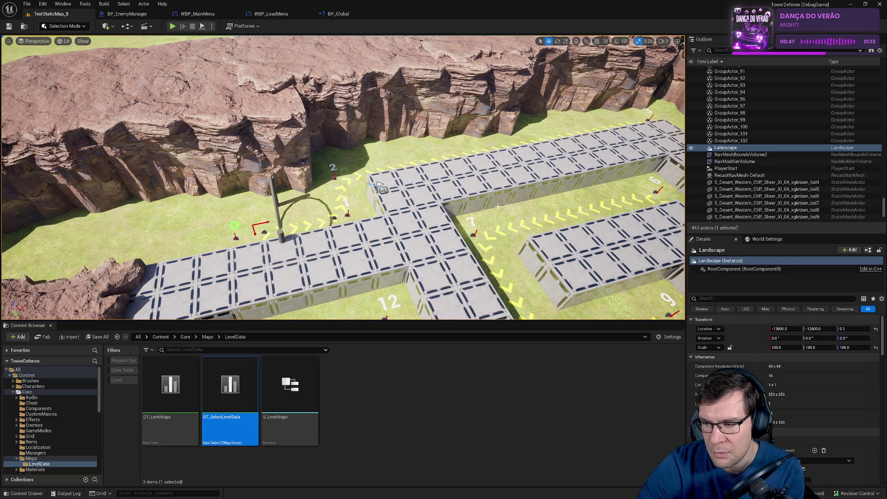
Return to the TestStaticMap_5 level and browse the Content Browser up to the Core folder.
click(138, 15)
click(73, 17)
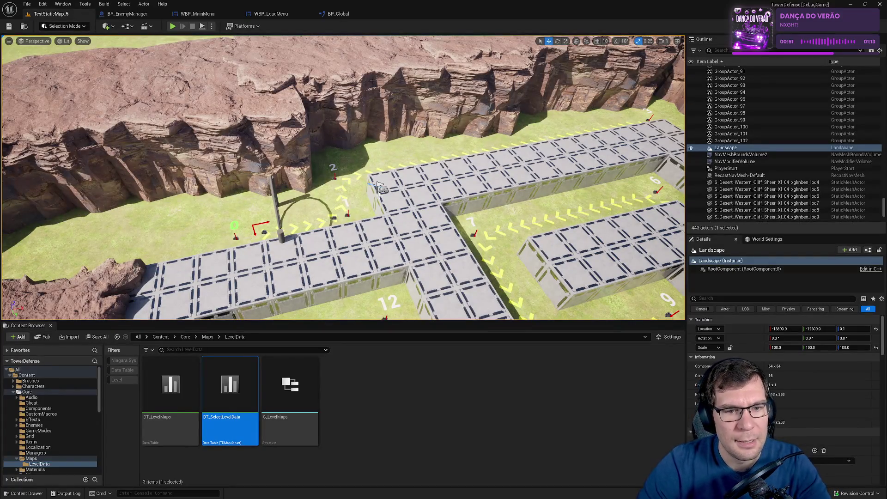
key(ctrl+p)
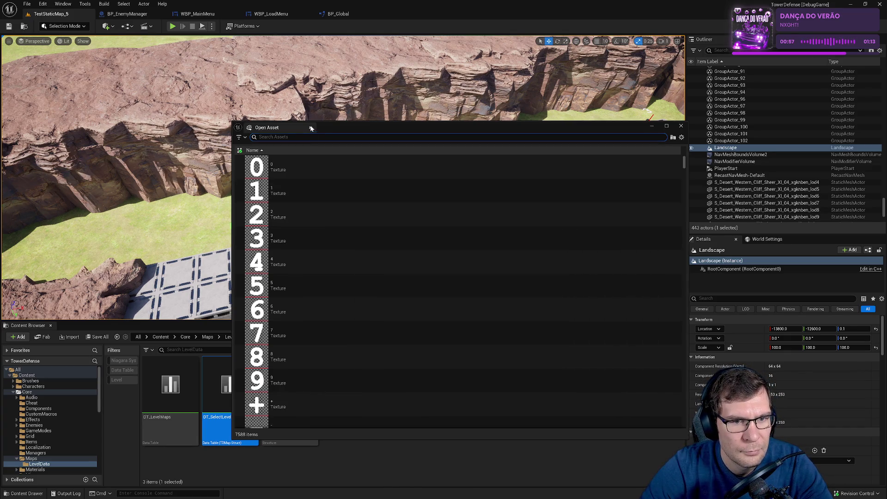
key(Escape)
click(207, 337)
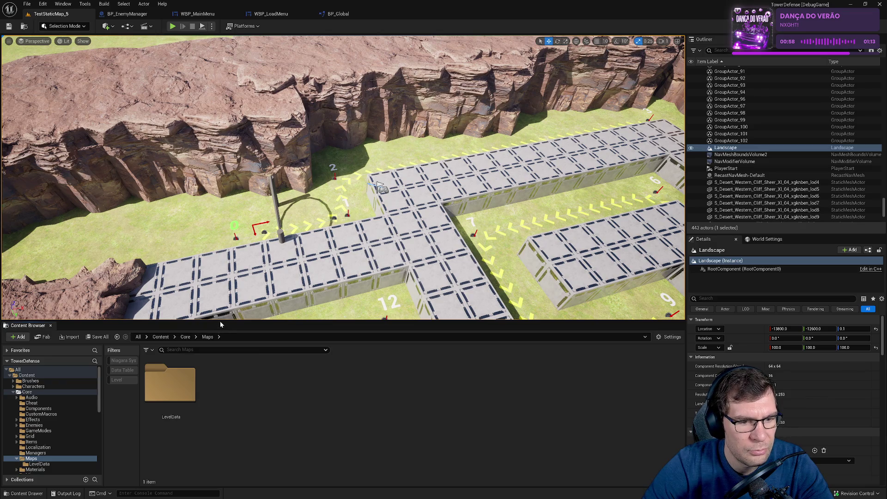
drag(220, 321, 251, 238)
click(186, 237)
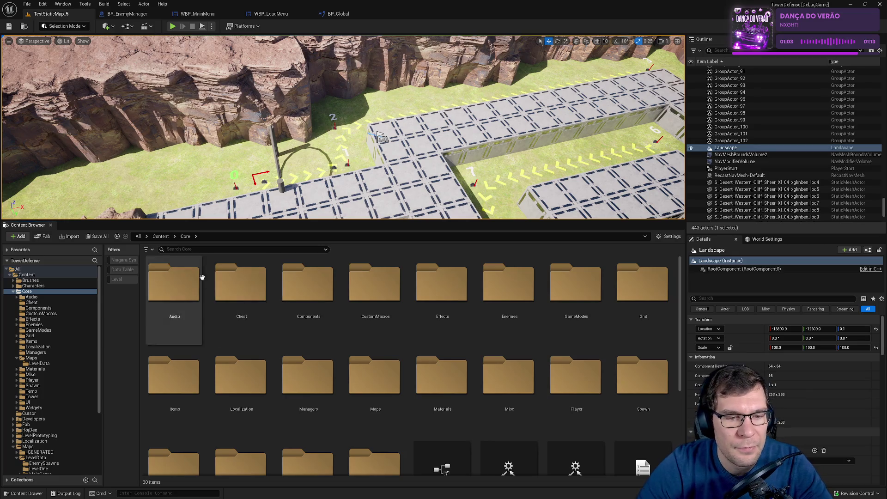
Open WBP_TowerUpgradeUIManager from Core/Widgets and maximize its widget editor.
drag(350, 221, 349, 156)
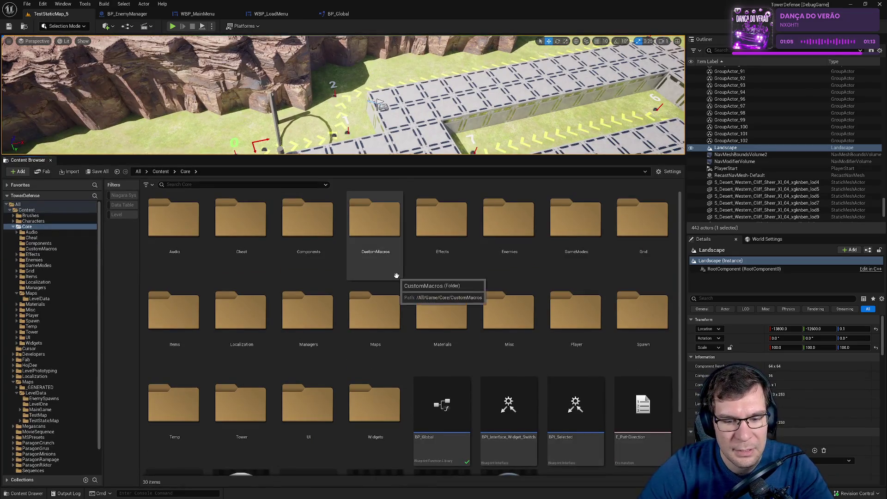
scroll(402, 281, down, 3)
scroll(545, 407, up, 3)
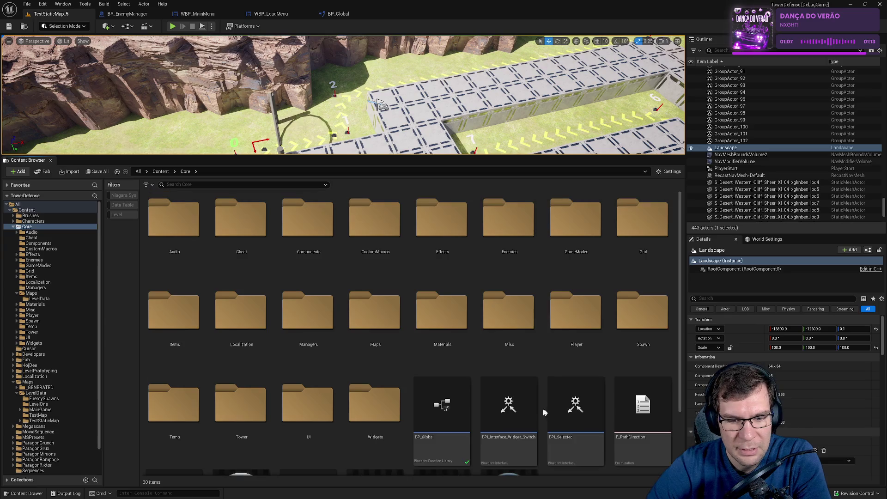
double_click(375, 418)
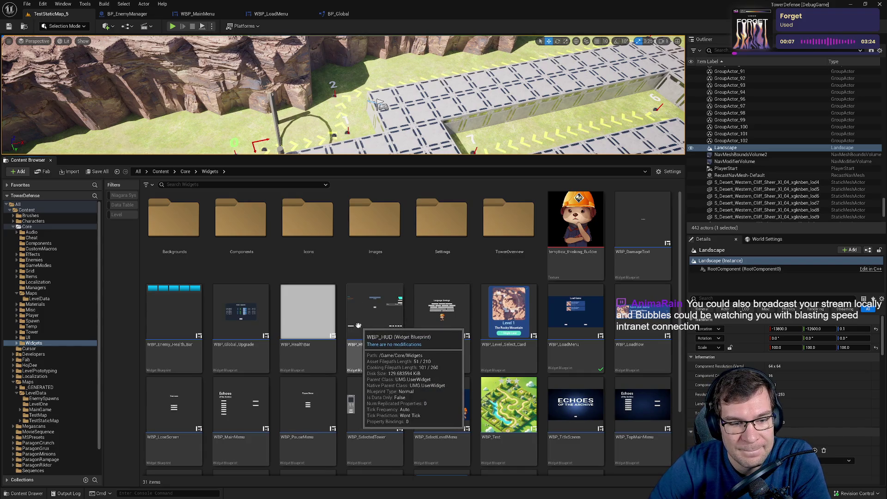
scroll(509, 378, down, 3)
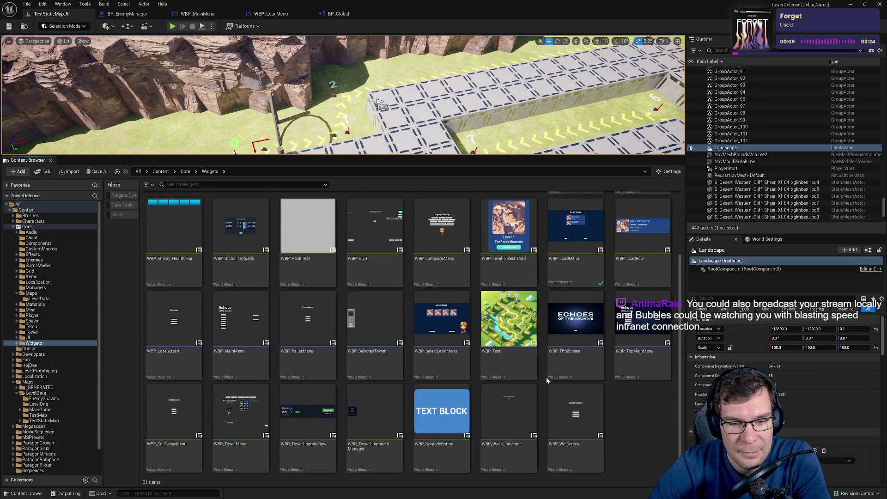
double_click(367, 433)
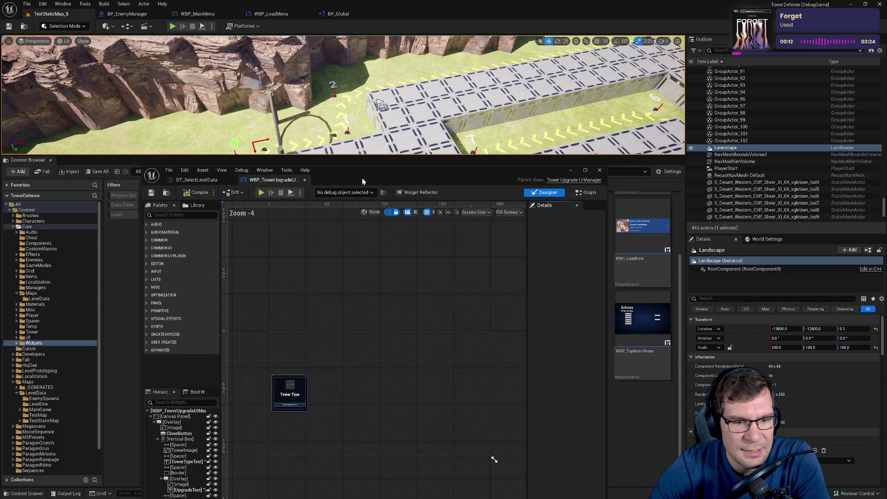
double_click(362, 180)
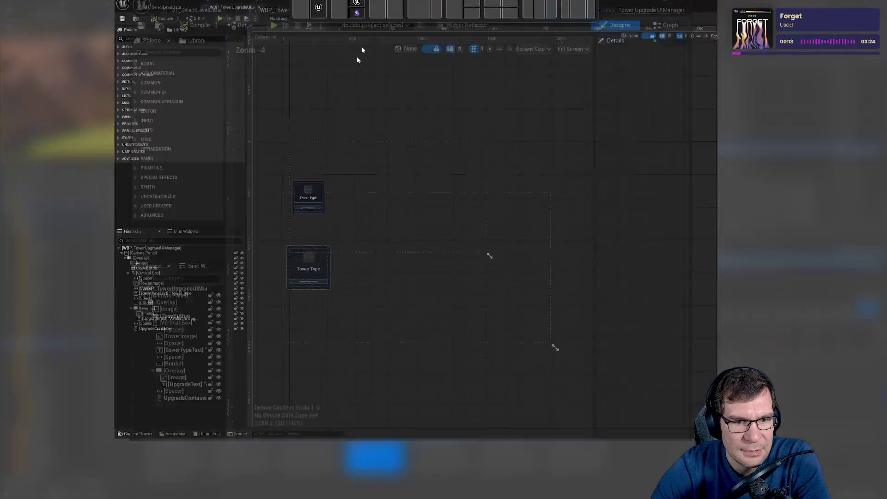
Close the DT_SelectLevelData data table and maximize the widget editor.
scroll(209, 256, up, 6)
scroll(432, 331, down, 3)
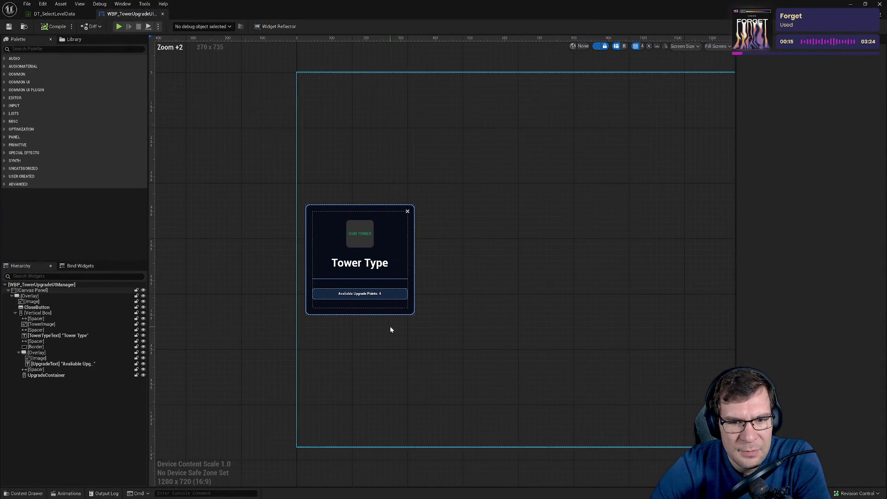
click(62, 18)
click(873, 5)
double_click(367, 69)
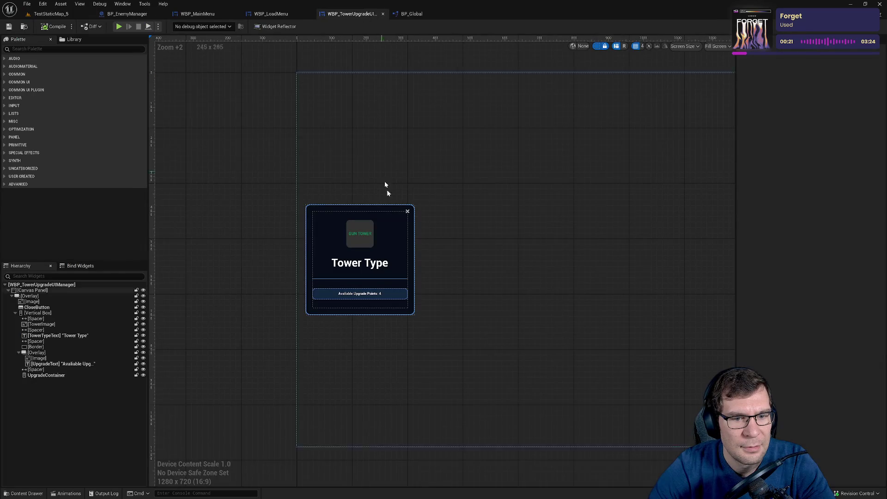
Switch back to TestStaticMap_5 and enlarge its level viewport.
scroll(313, 229, down, 3)
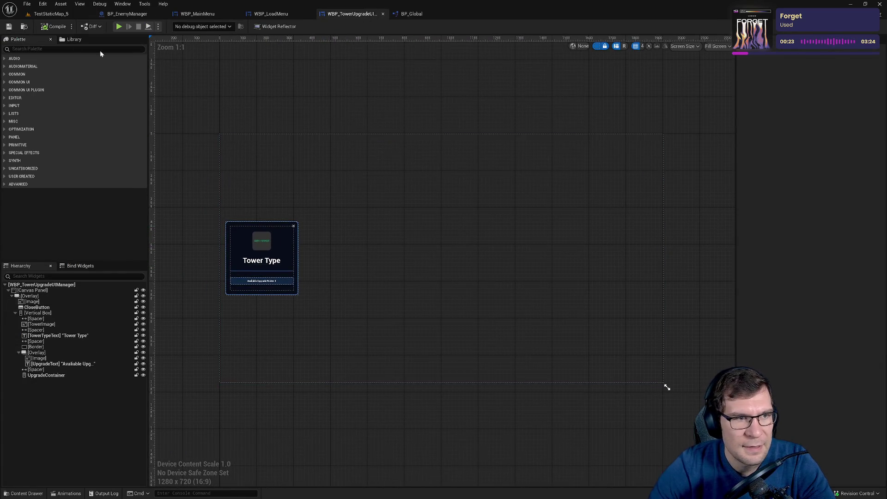
click(50, 14)
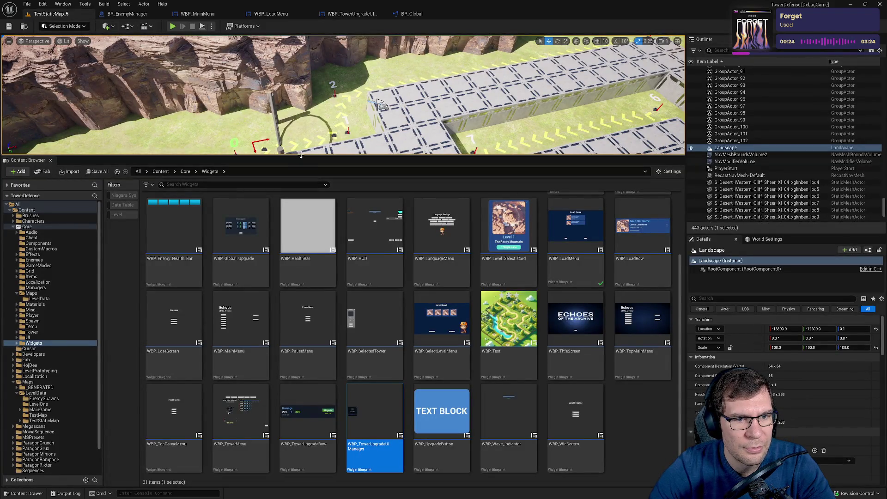
drag(301, 155, 301, 380)
Play-test the level, place a Gun Tower to view its upgrade panel, then stop.
click(172, 26)
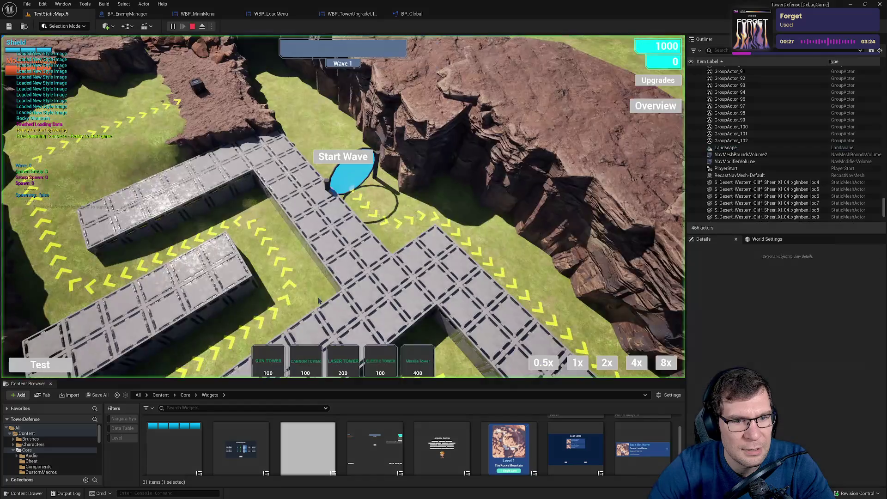
click(368, 293)
click(358, 301)
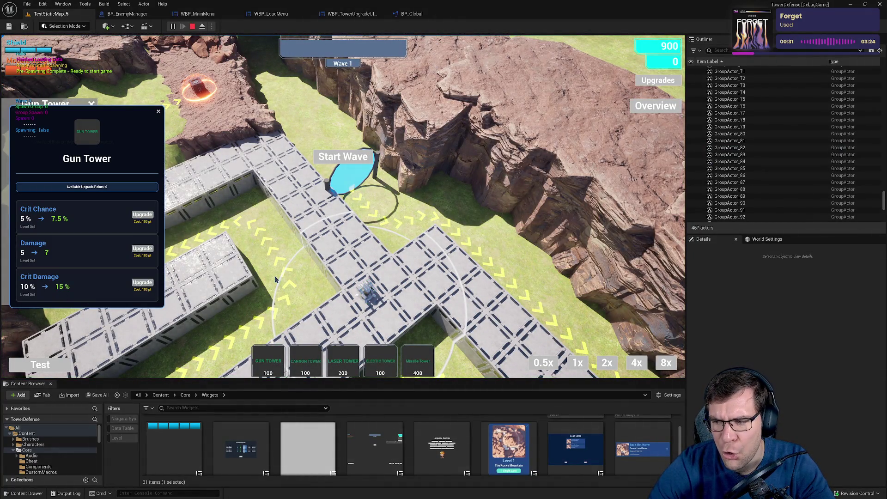
click(159, 112)
click(131, 15)
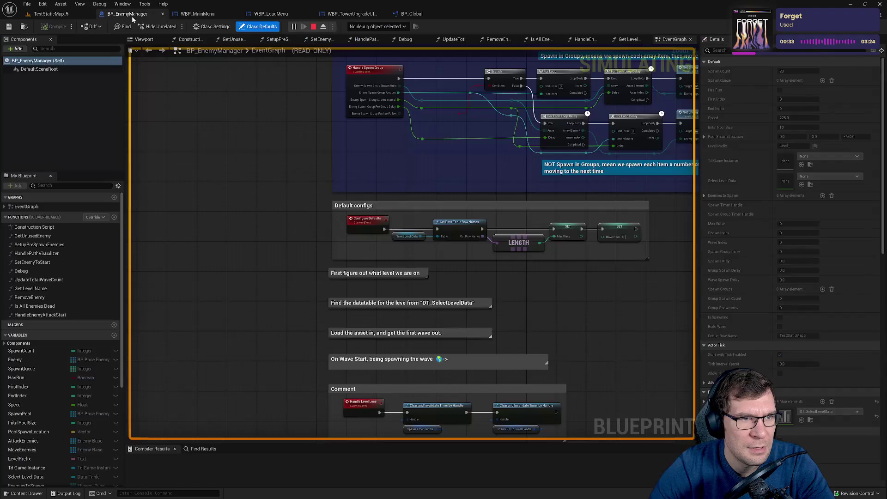
click(313, 27)
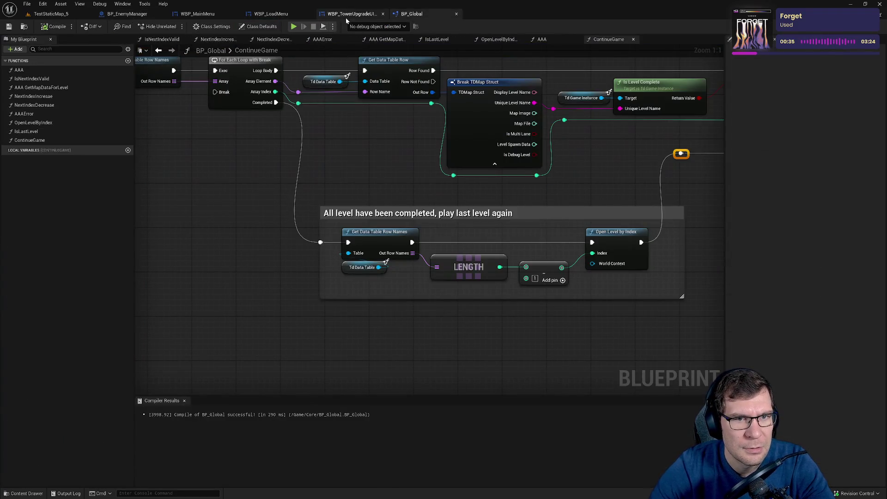
click(48, 14)
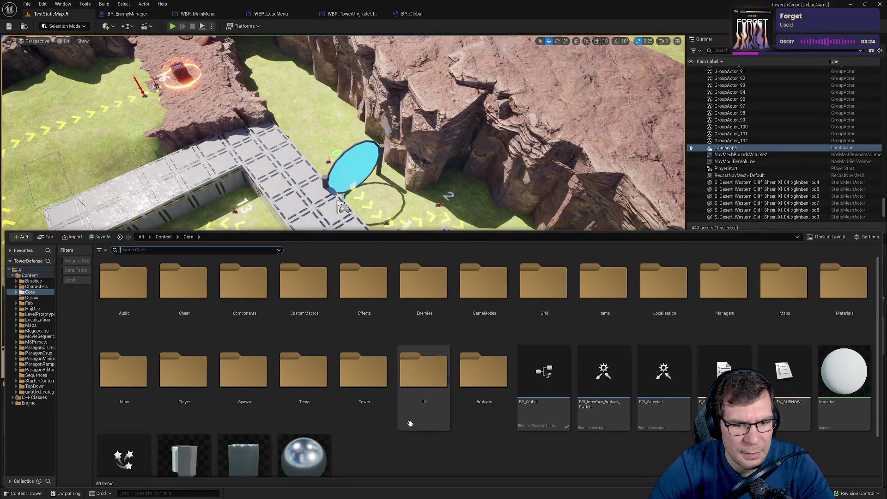
Restore the asset browser below the viewport and open WBP_TowerUpgradeRow.
click(353, 329)
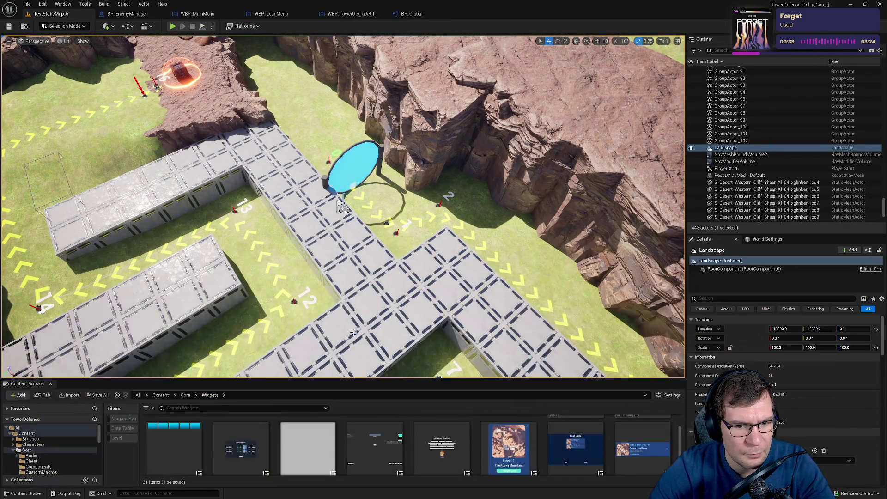
drag(365, 379, 363, 233)
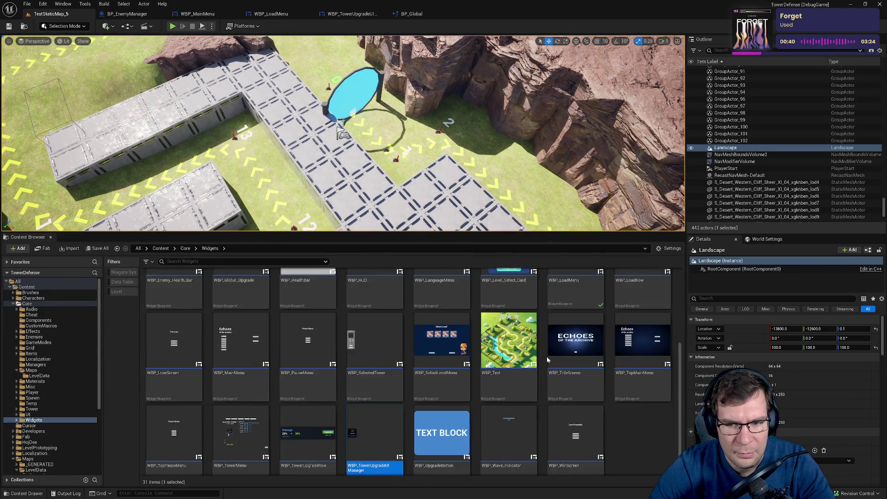
scroll(546, 357, down, 2)
click(318, 406)
double_click(318, 407)
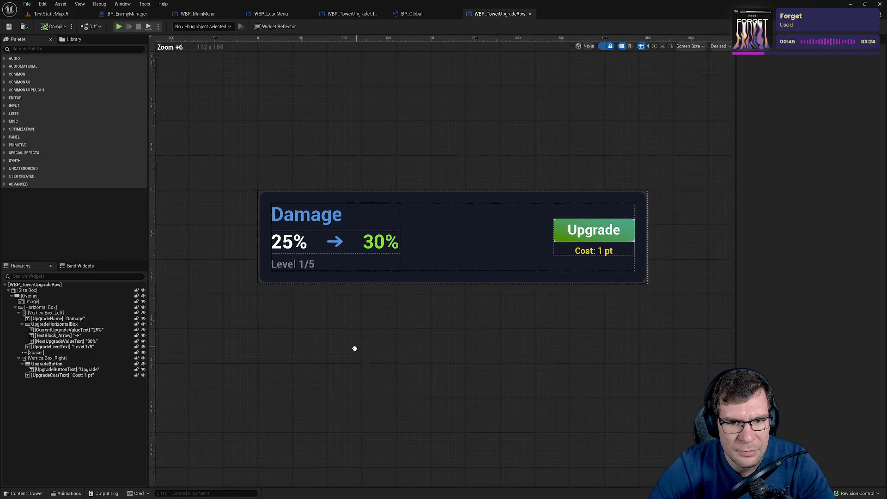
Set the row's Size Box Width Override to 400 and save the widget.
click(445, 252)
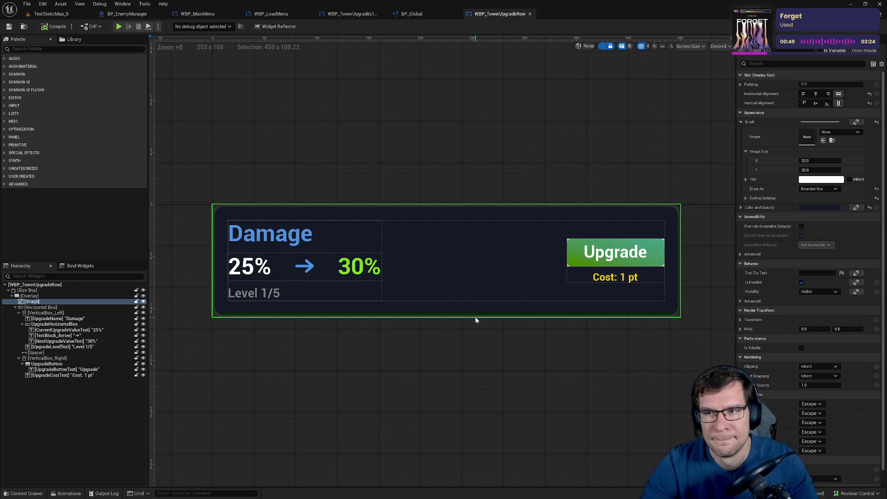
click(222, 313)
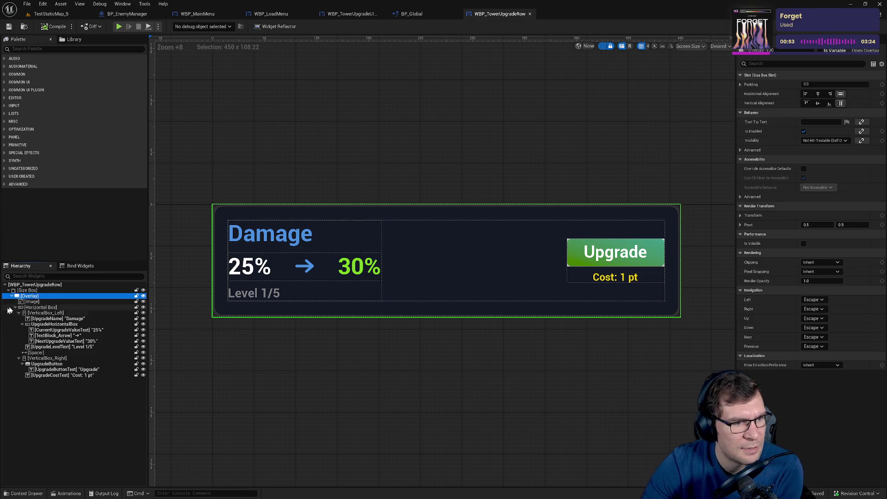
click(28, 290)
click(821, 85)
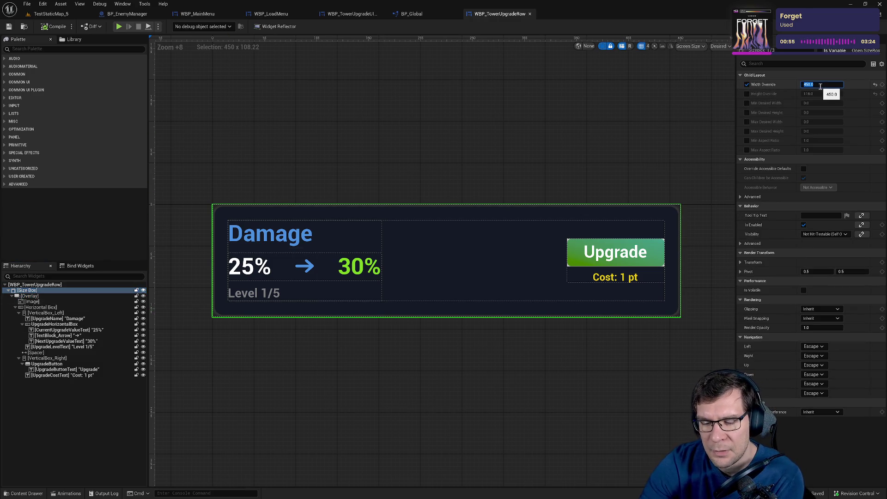
text(400)
key(Return)
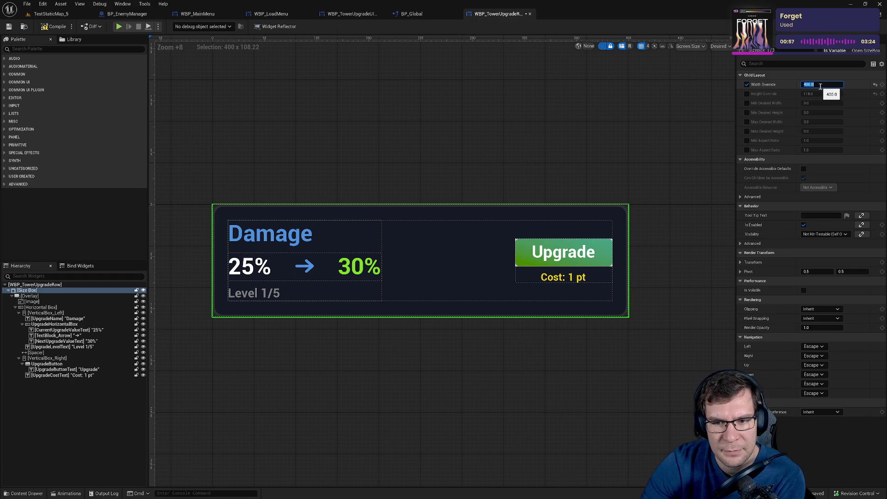
click(660, 221)
scroll(647, 256, up, 12)
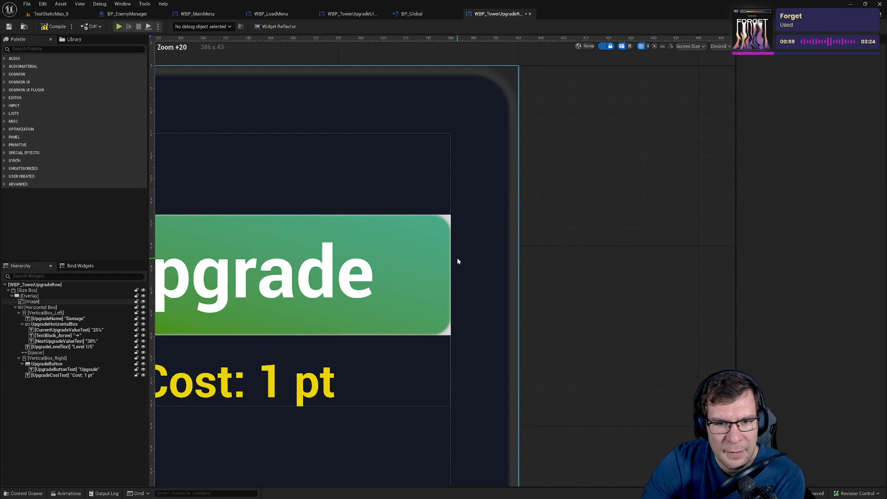
scroll(447, 224, down, 6)
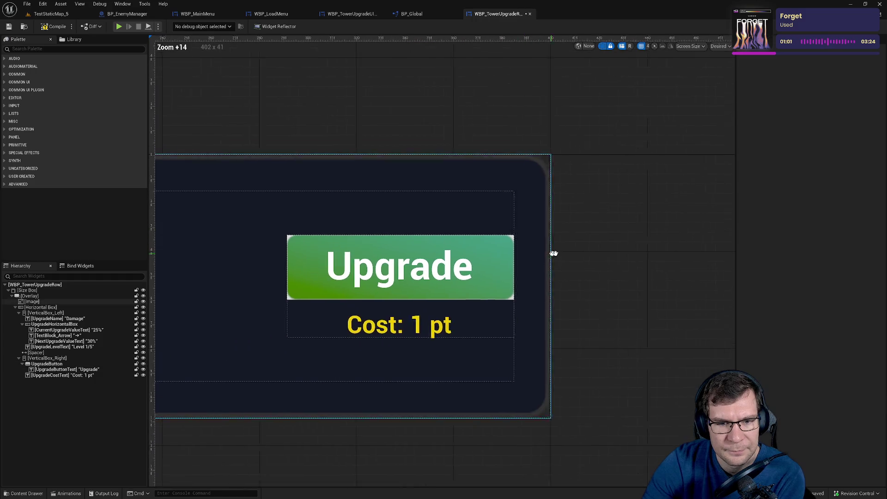
click(592, 229)
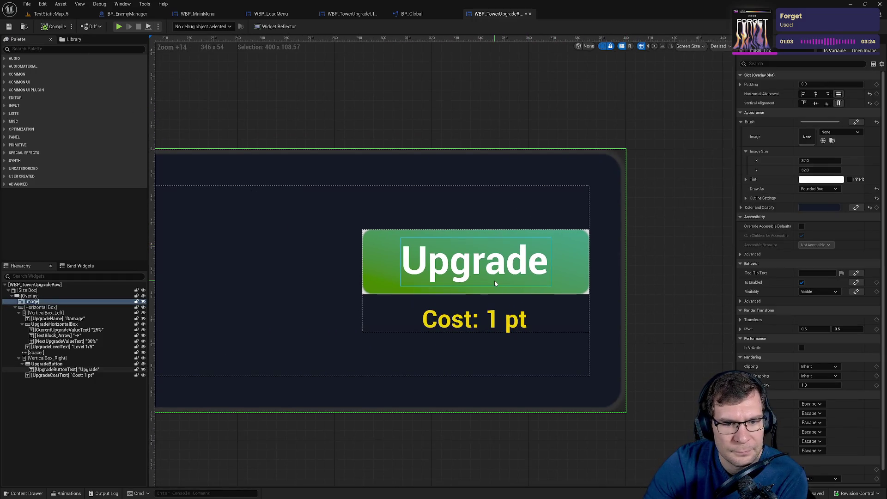
click(5, 29)
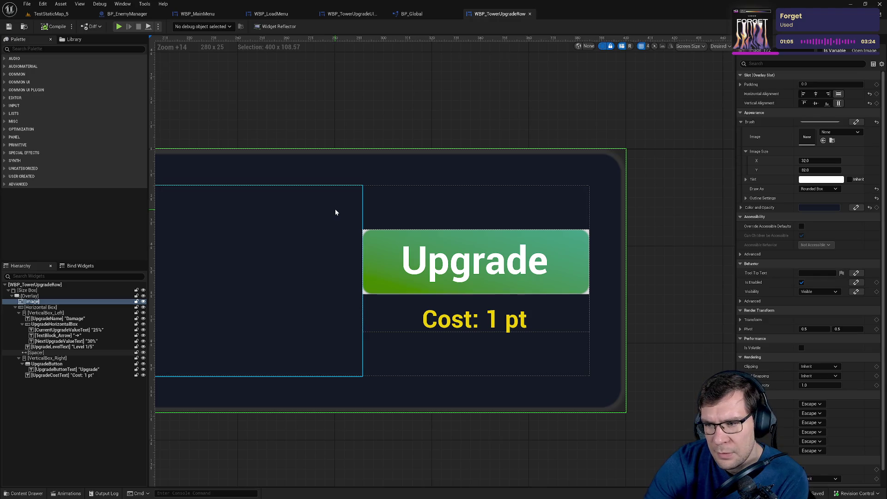
Select the UpgradeButton and browse to its M_UpgradeButton material in Core/Materials.
click(430, 284)
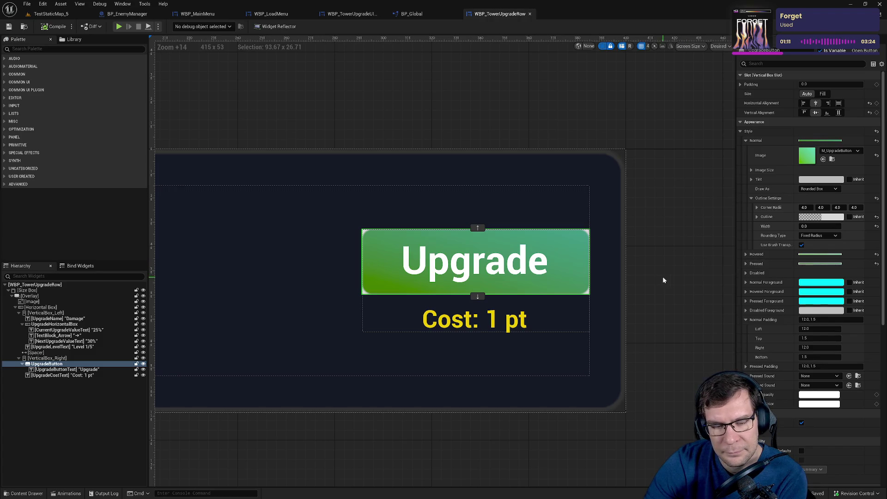
scroll(662, 276, down, 5)
click(677, 292)
scroll(614, 296, up, 11)
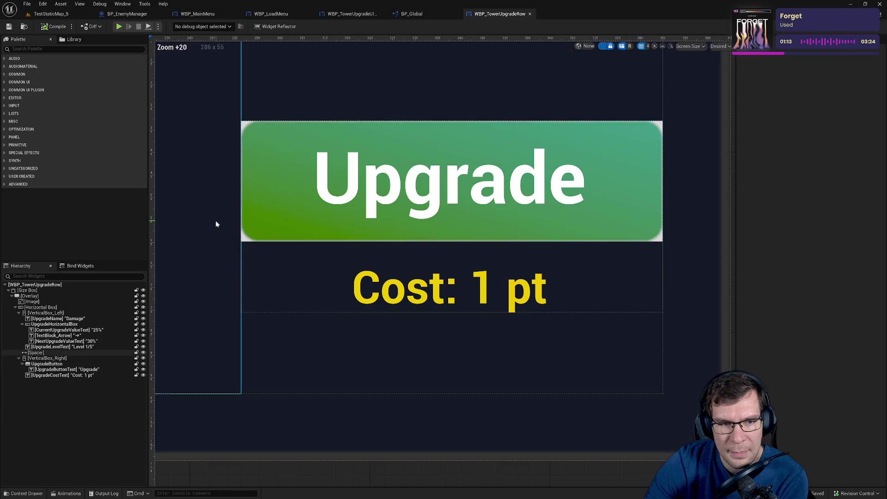
scroll(655, 200, down, 5)
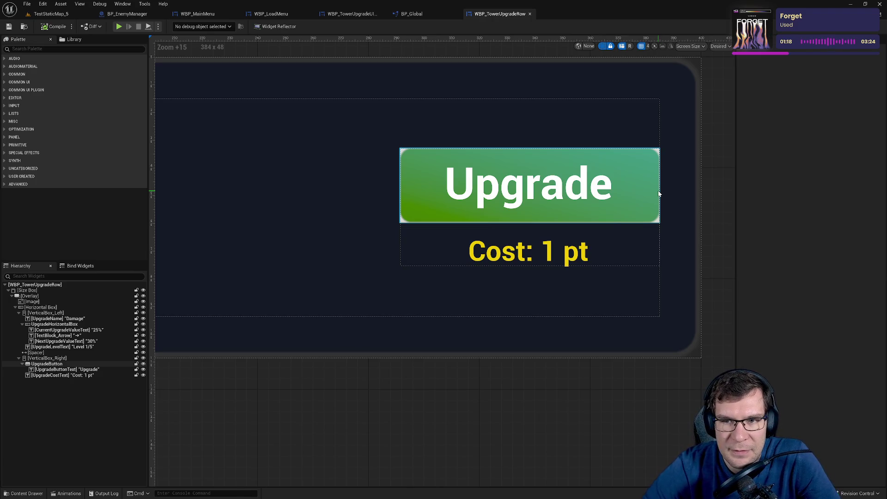
click(657, 194)
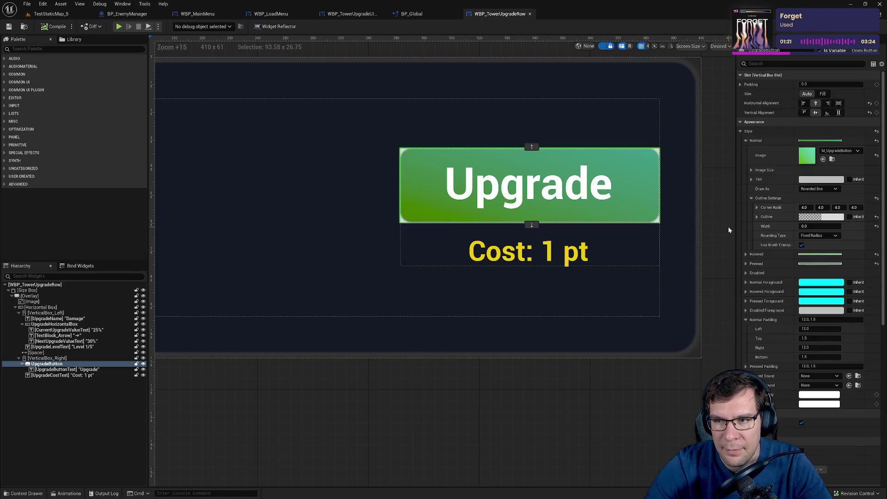
click(832, 159)
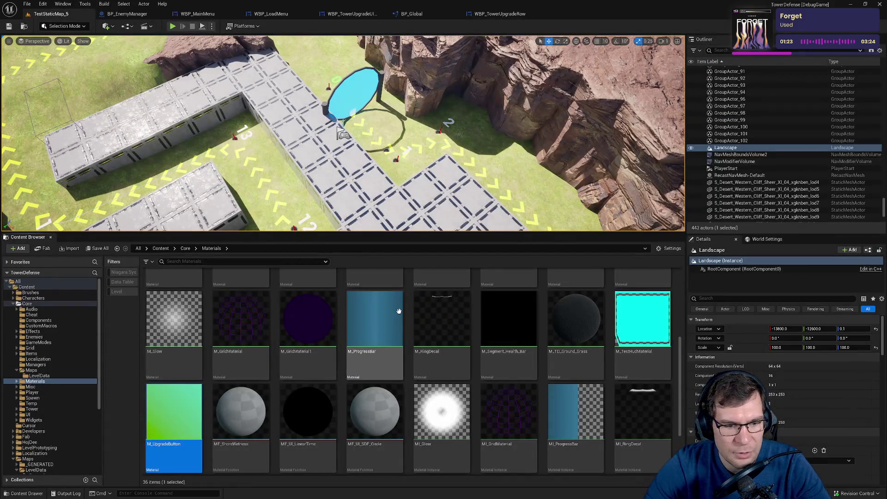
Open M_UpgradeButton and add a Time node placed above the graph.
double_click(187, 395)
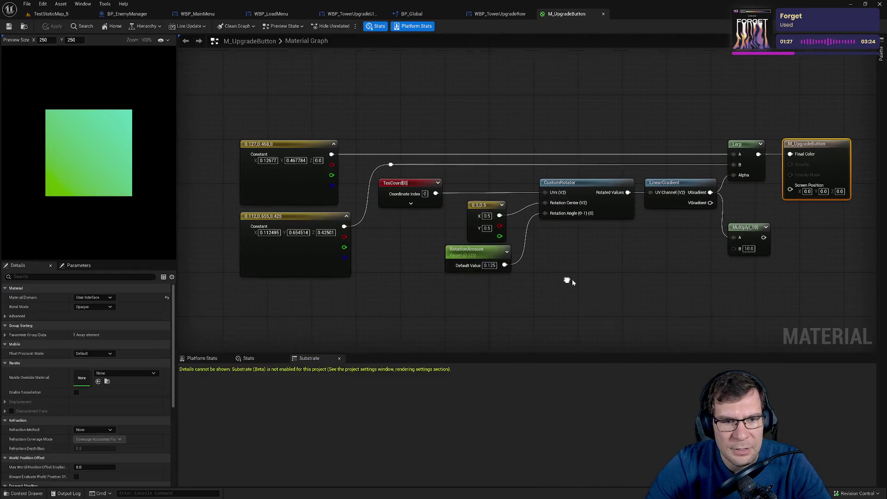
mouse_move(482, 300)
mouse_down()
mouse_move(472, 308)
mouse_move(311, 295)
mouse_move(270, 303)
mouse_up()
key(Home)
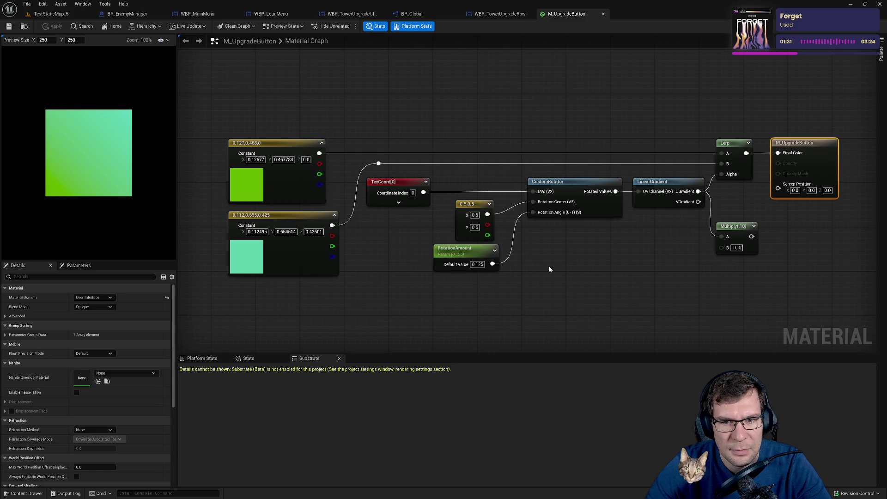
right_click(548, 268)
text(time)
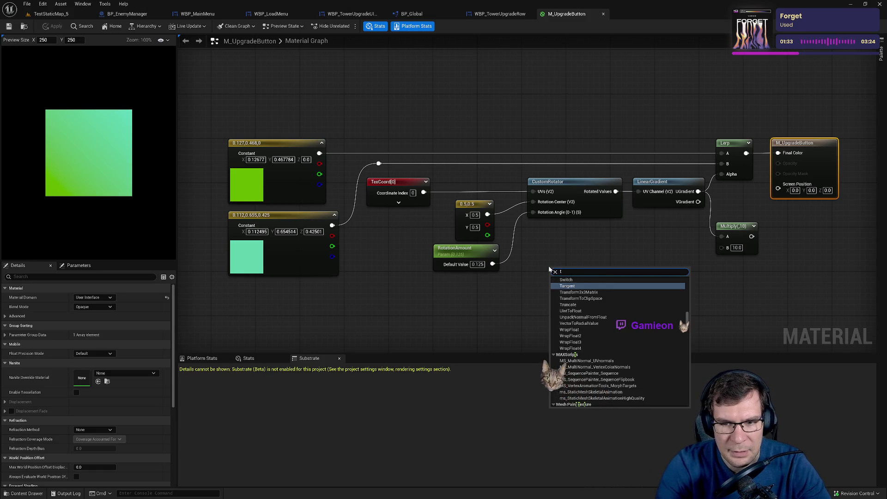
key(Return)
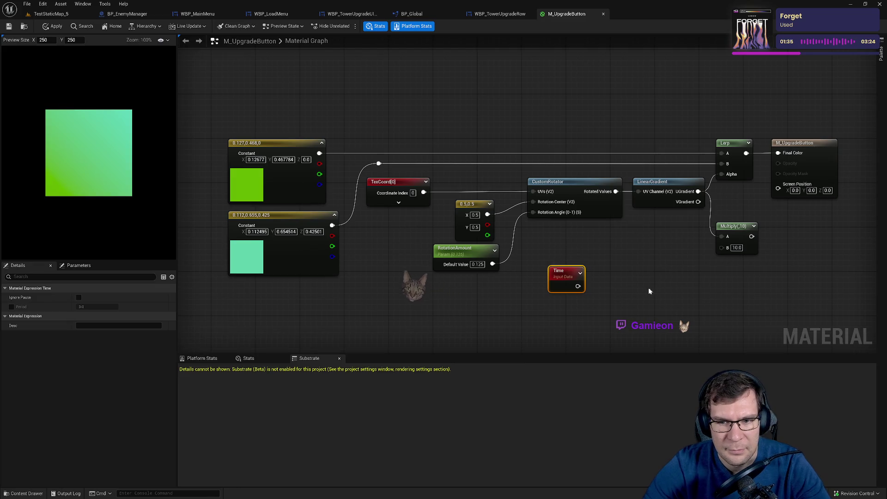
drag(656, 290, 569, 313)
drag(498, 311, 642, 272)
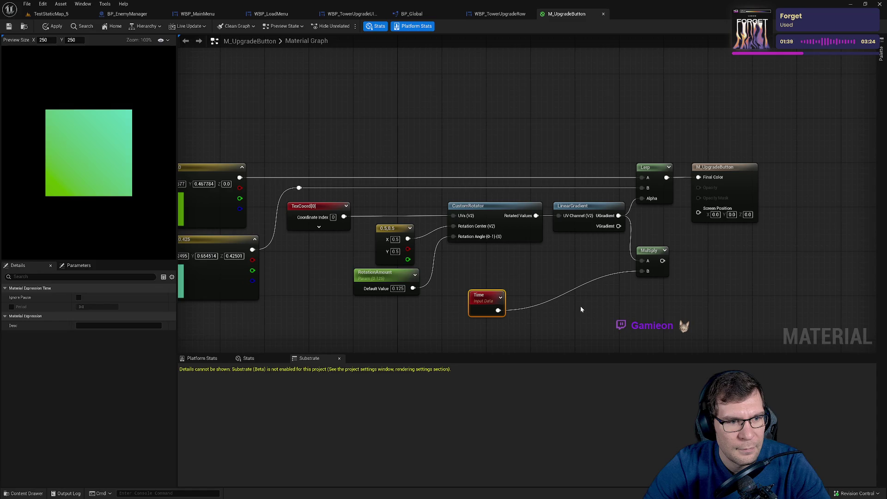
alt+click(498, 310)
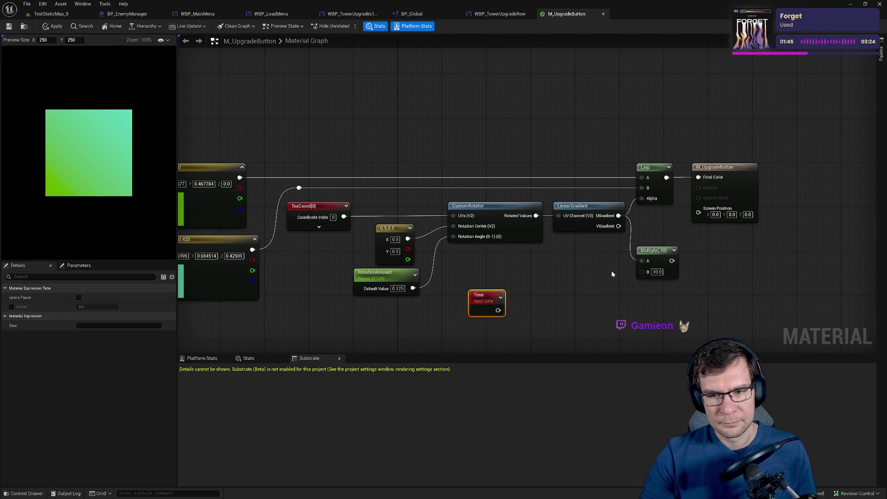
drag(611, 270, 736, 266)
drag(610, 292, 527, 126)
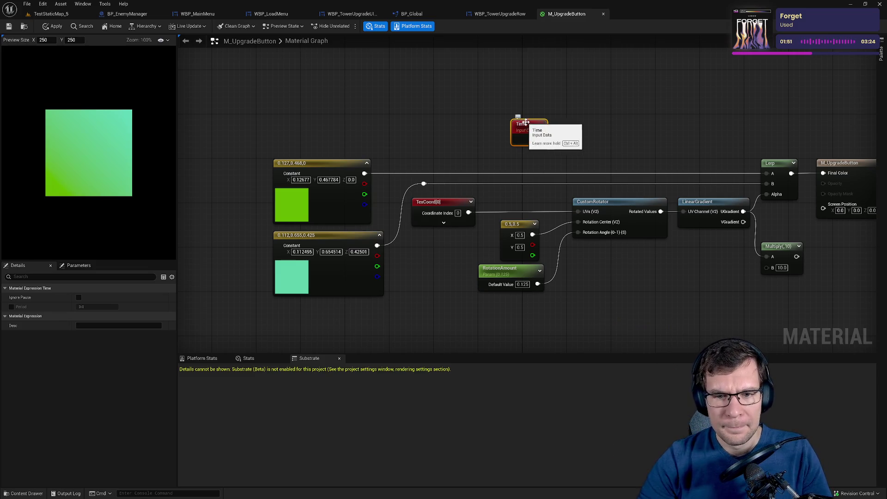
Try rotation-centre and RotationAmount tweaks, undo them, and keep the User Interface domain.
click(520, 235)
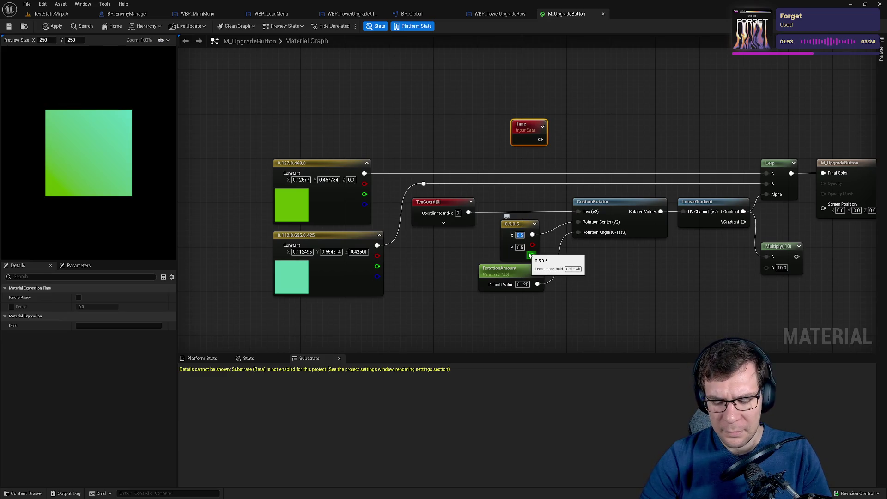
text(0)
key(Return)
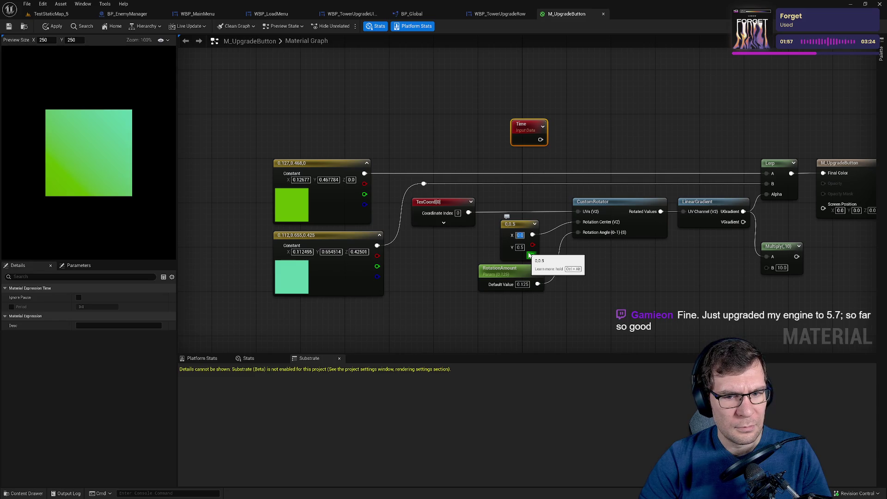
key(ctrl+z)
key(ctrl+z)
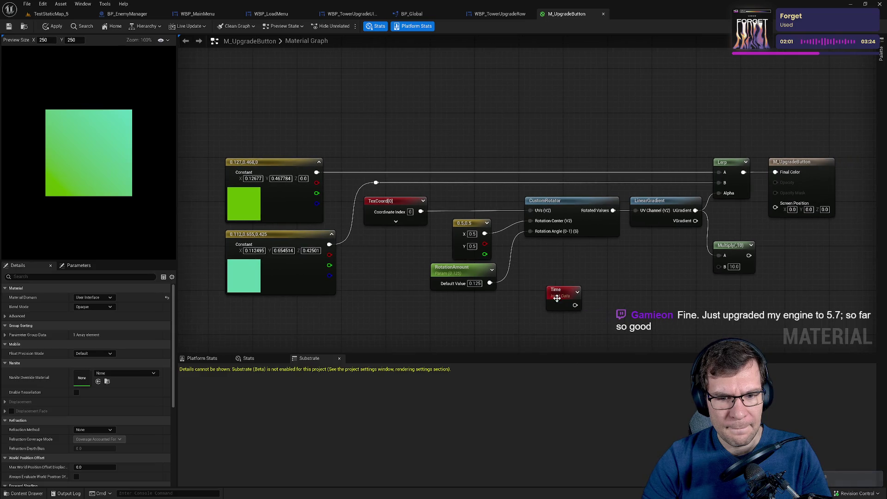
key(ctrl+z)
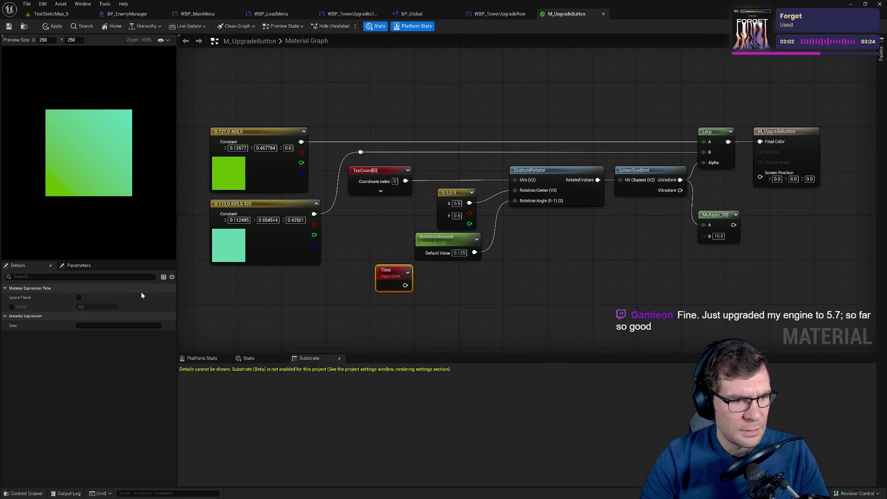
click(437, 237)
mouse_move(92, 316)
mouse_down()
mouse_move(147, 316)
mouse_move(91, 323)
mouse_up()
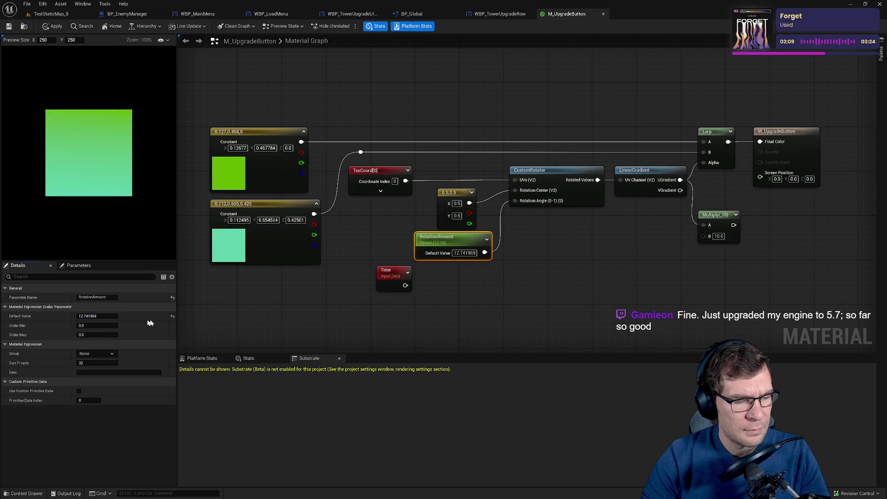
key(ctrl+z)
click(110, 297)
click(283, 314)
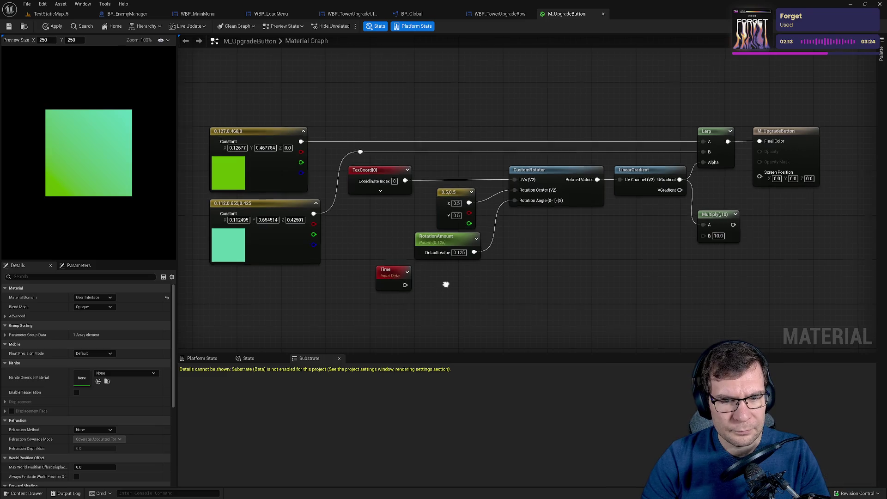
Feed Time through a Sine node into Rotation Angle, apply, save, and start a play test.
drag(384, 286, 467, 299)
text(sin)
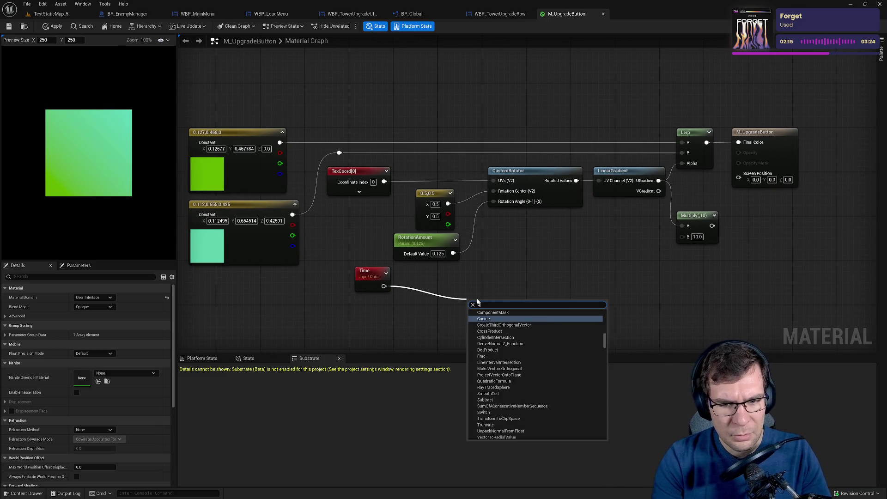
key(Return)
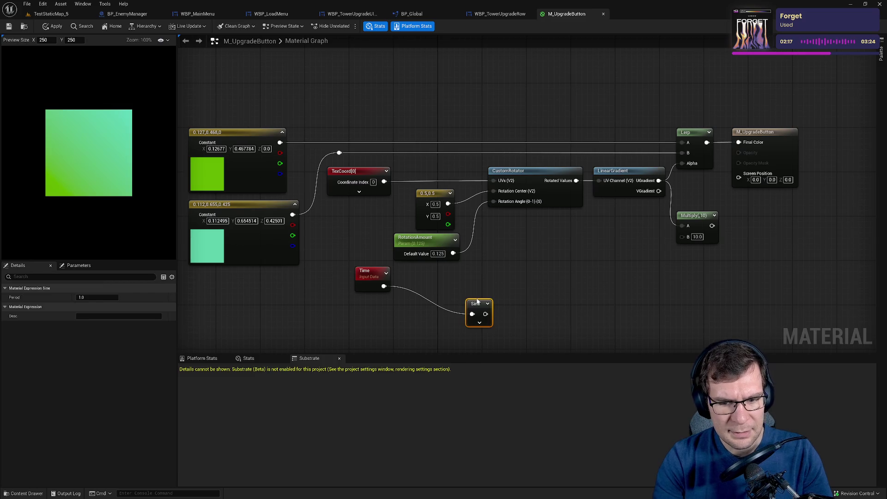
drag(484, 314, 495, 202)
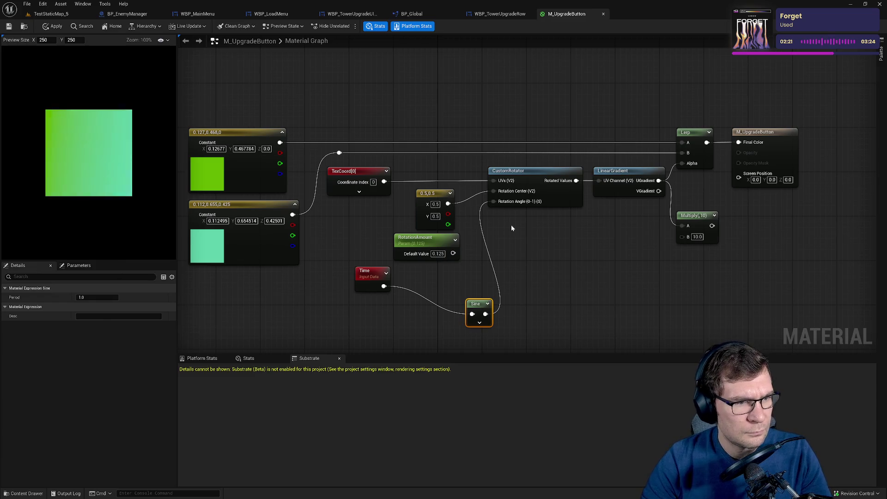
click(53, 25)
key(ctrl+s)
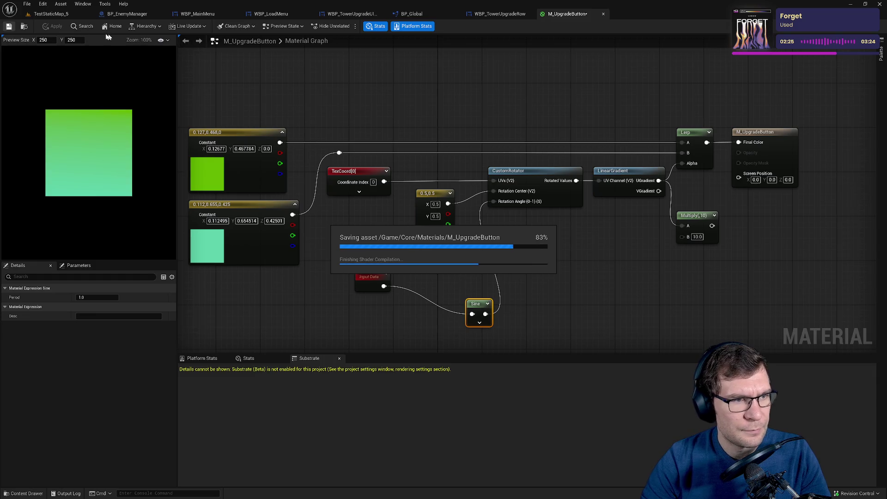
click(50, 14)
key(alt+p)
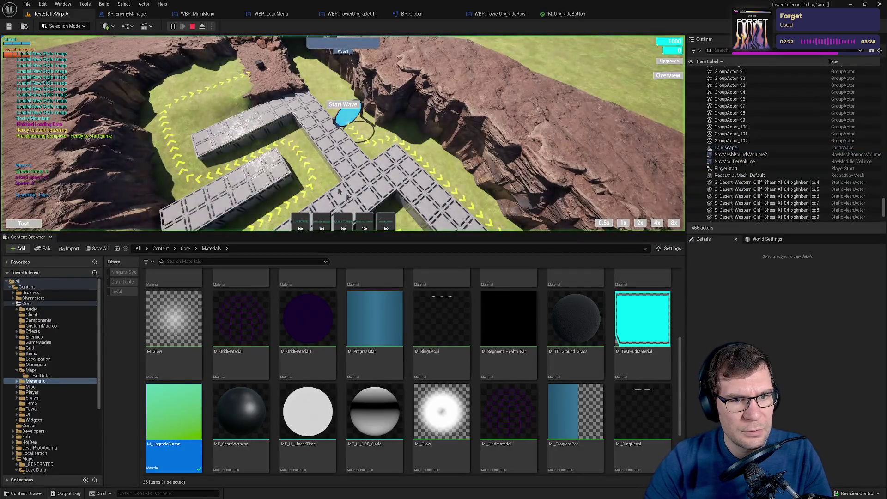
Enlarge the game viewport for the running TestStaticMap_5 play test.
drag(466, 234, 465, 396)
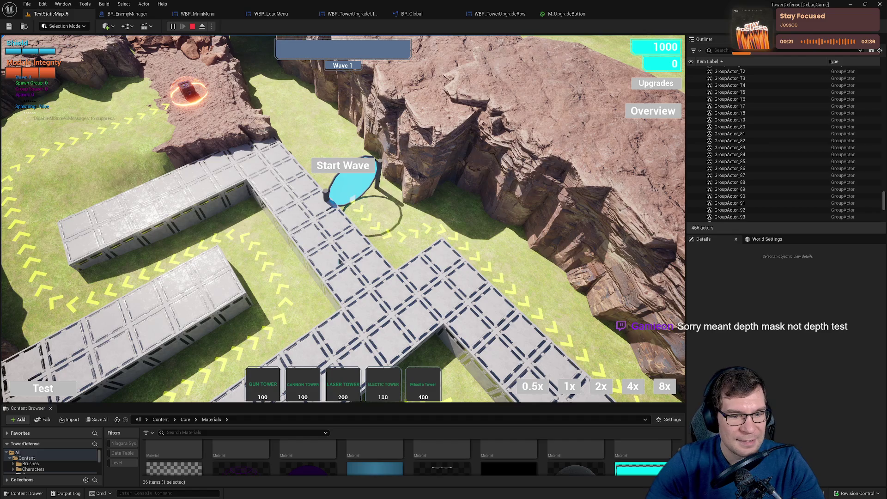
Place a Gun Tower, add debug arcanum and upgrade points, view its upgrade panel, then stop.
click(267, 383)
click(347, 283)
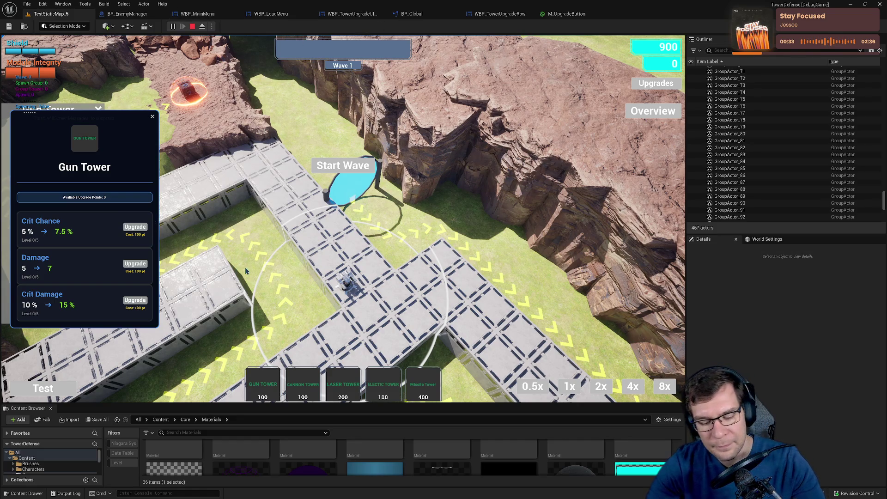
click(152, 117)
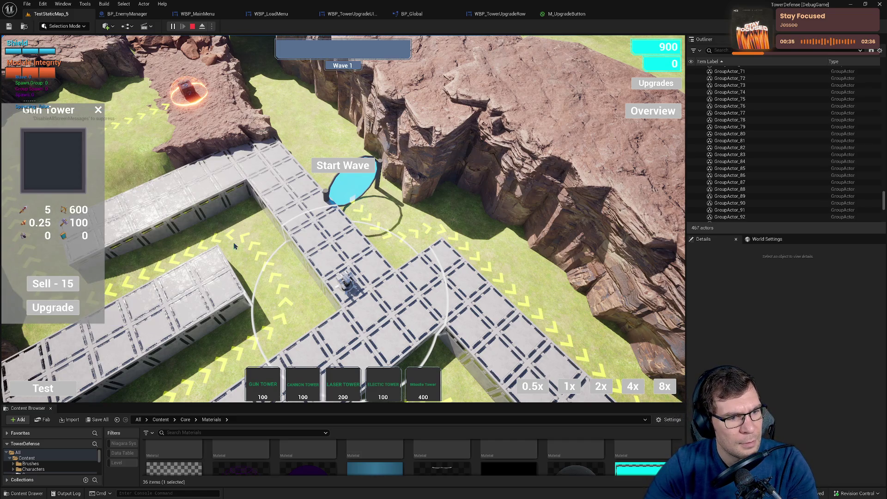
click(97, 348)
click(97, 370)
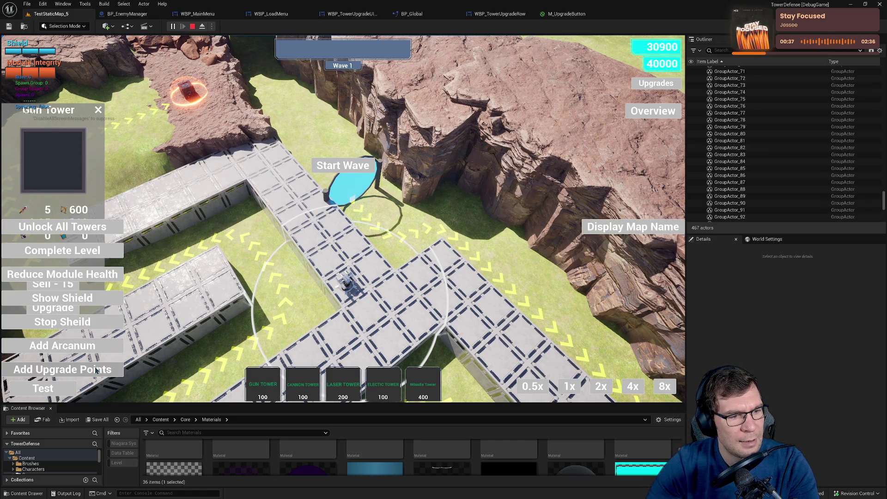
click(60, 307)
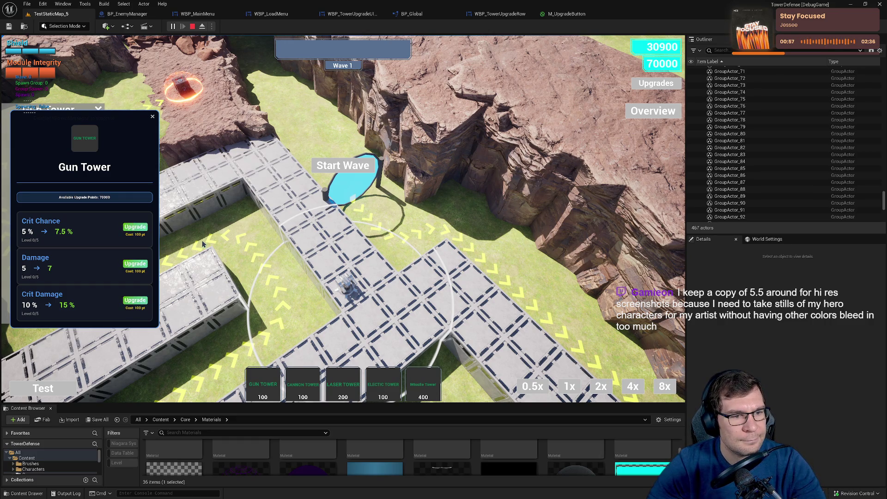
click(192, 26)
click(567, 14)
Insert a Divide node with B=10 between Time and the Sine node.
drag(562, 292, 529, 268)
drag(468, 270, 536, 321)
text(^)
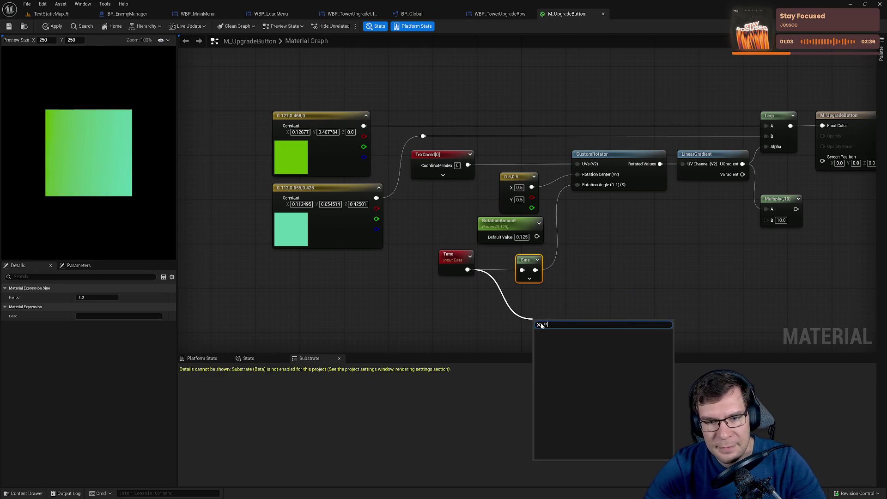
text(10)
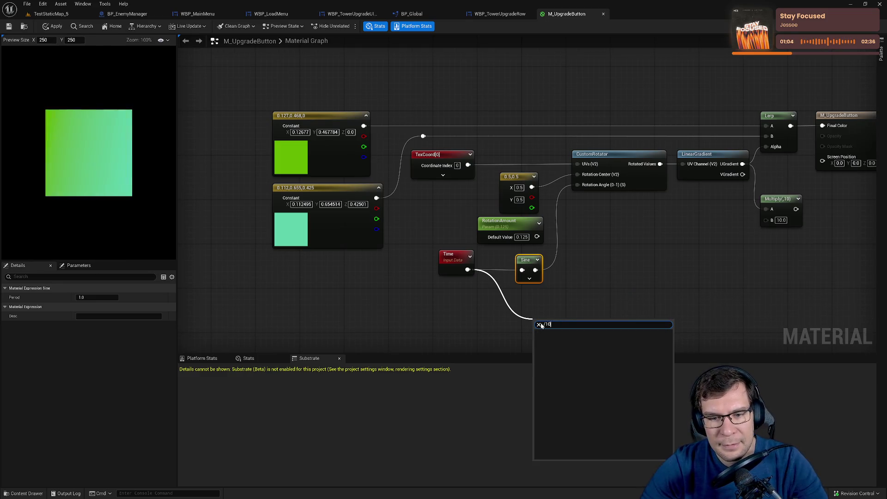
key(BackSpace)
key(BackSpace)
key(Return)
click(552, 345)
text(10)
key(Return)
mouse_move(567, 333)
mouse_down()
mouse_move(566, 305)
mouse_move(522, 270)
mouse_move(497, 304)
mouse_up()
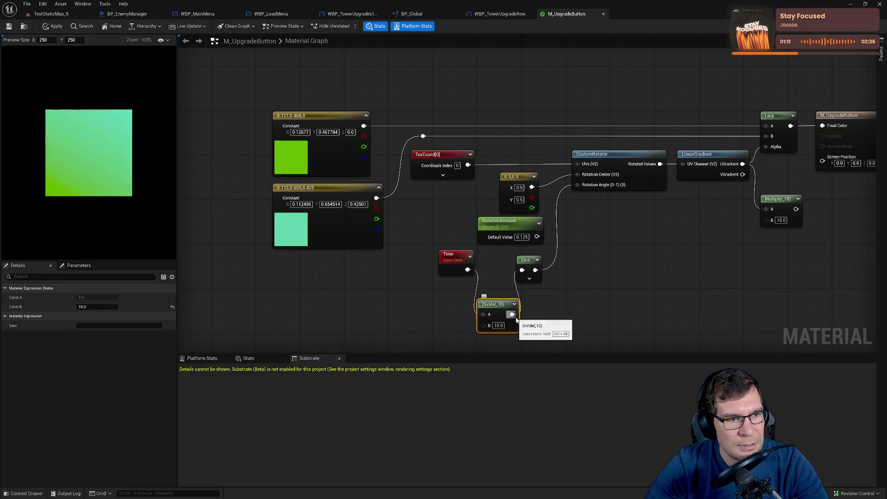
Change the divisor to 100, save the material, and return to TestStaticMap_5.
click(499, 326)
text(100)
key(Return)
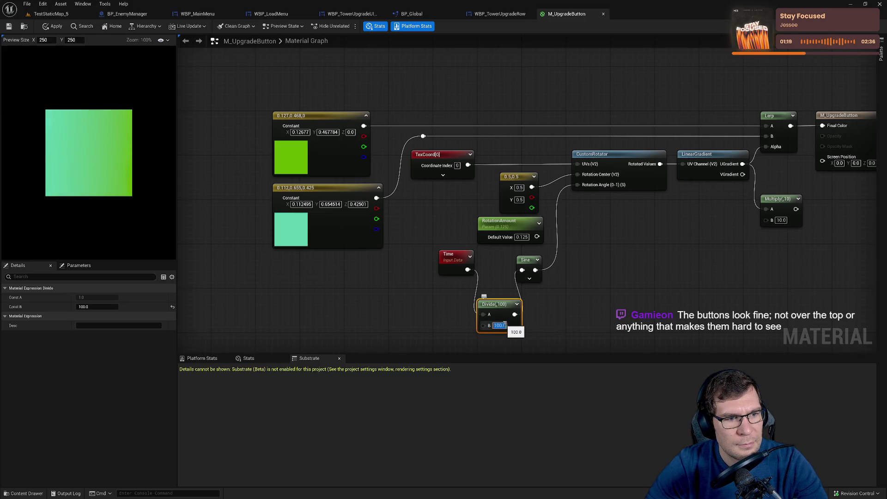
key(ctrl+s)
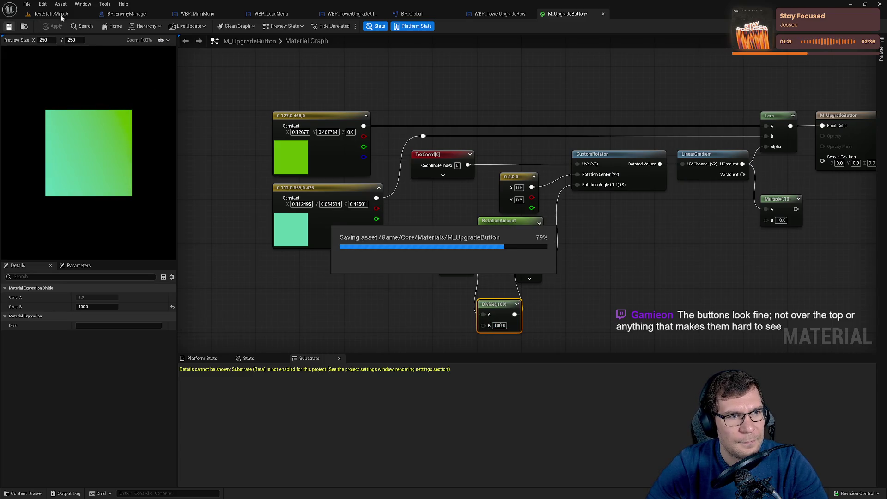
click(56, 14)
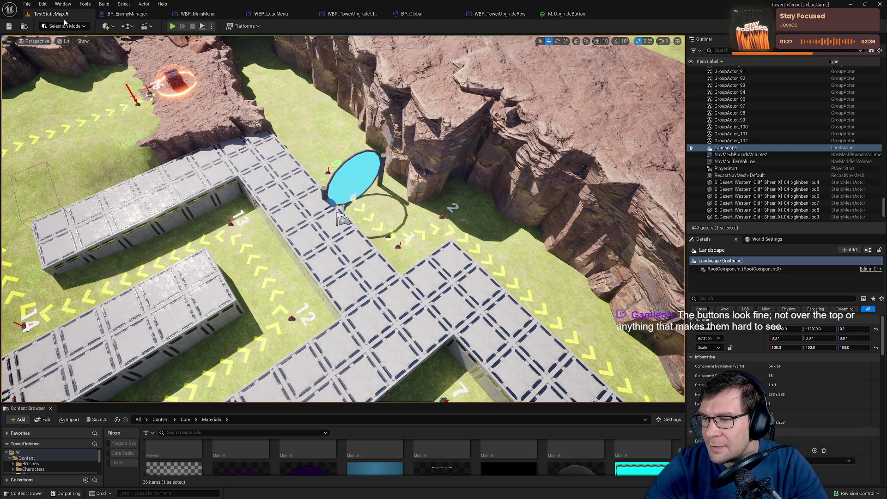
Play-test with 70000 upgrade points, place a Gun Tower, check its upgrade panel, then stop.
click(171, 26)
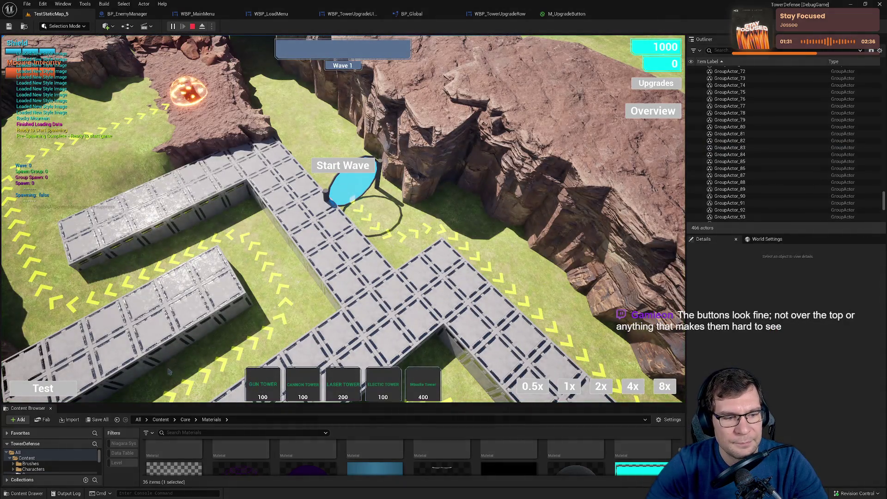
click(96, 375)
click(261, 383)
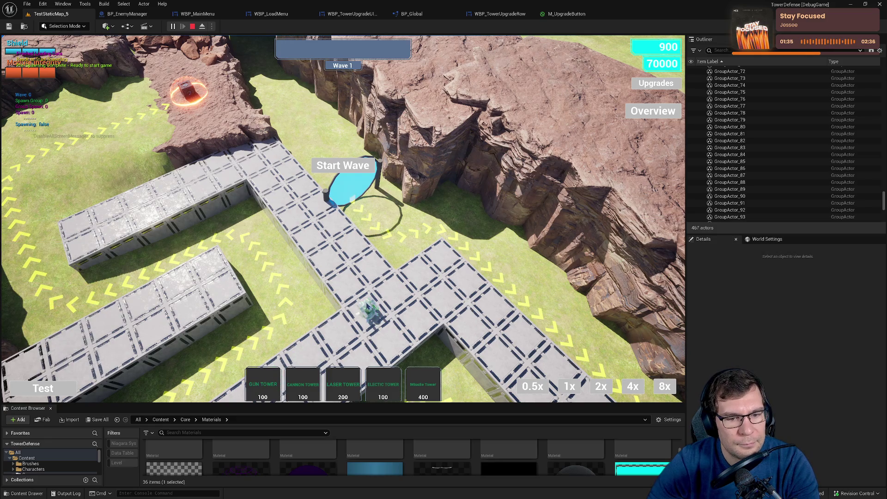
click(367, 306)
click(69, 308)
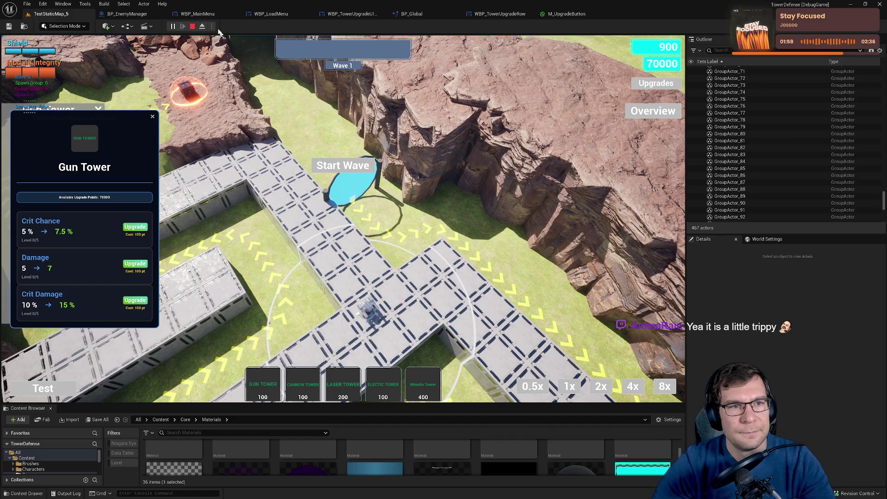
key(Escape)
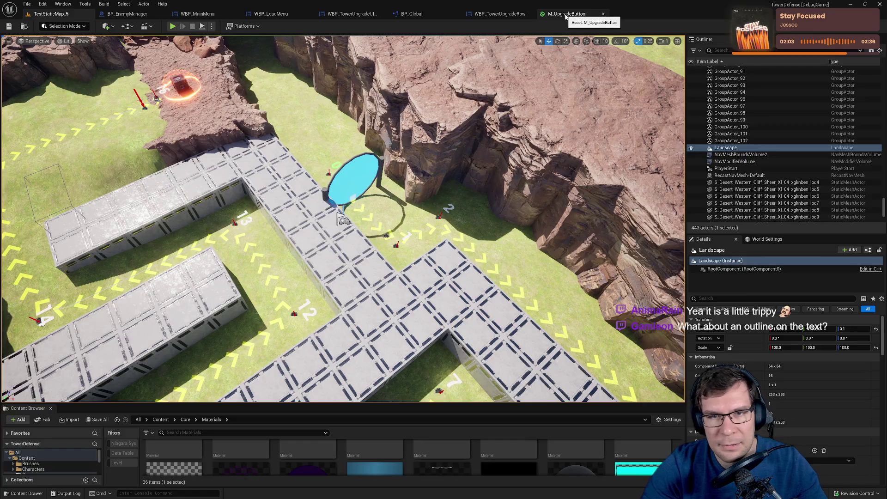
Delete the Time, Sine and Divide nodes, wire RotationAmount into Rotation Angle, apply and save.
click(567, 14)
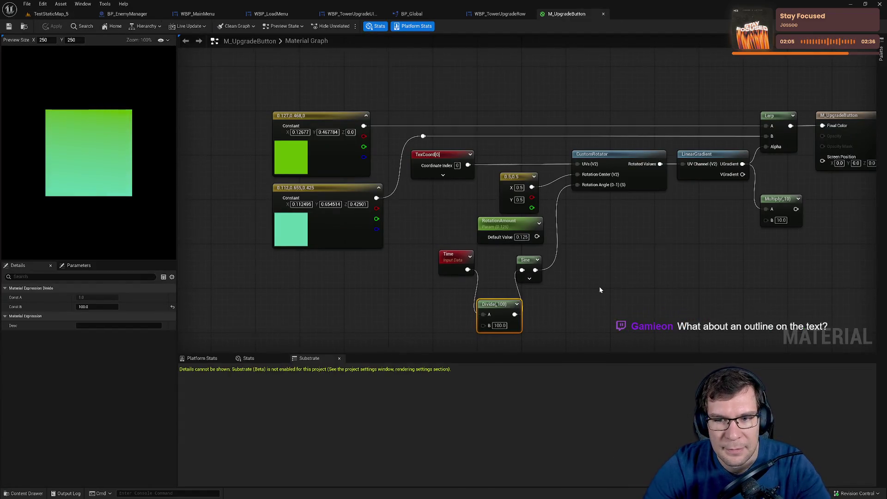
drag(599, 287, 585, 290)
drag(572, 321, 420, 251)
key(Delete)
drag(521, 240, 561, 188)
click(53, 26)
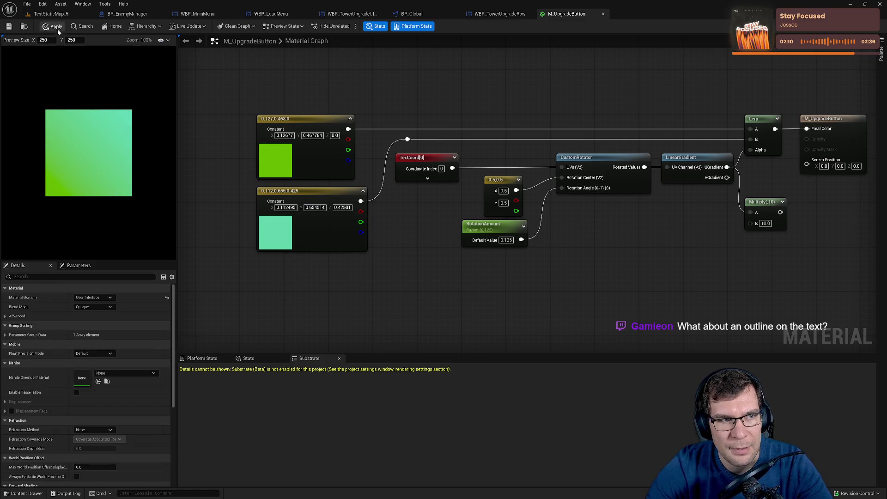
click(9, 26)
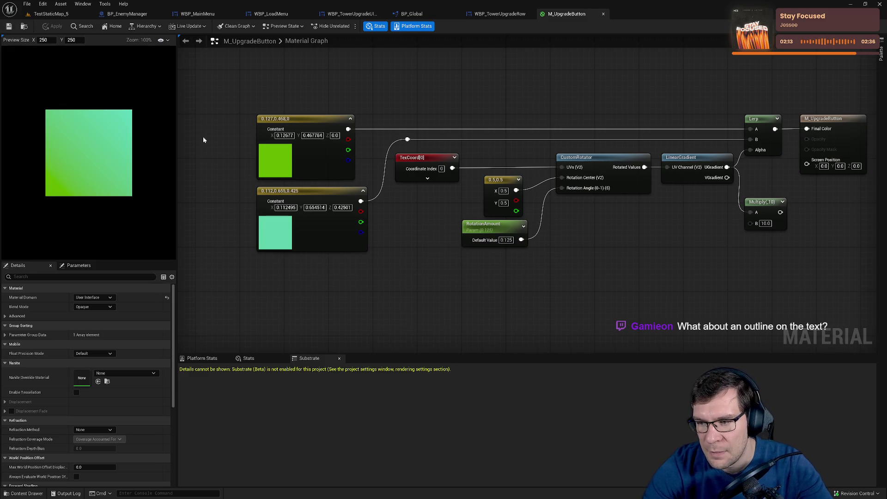
drag(616, 188, 544, 206)
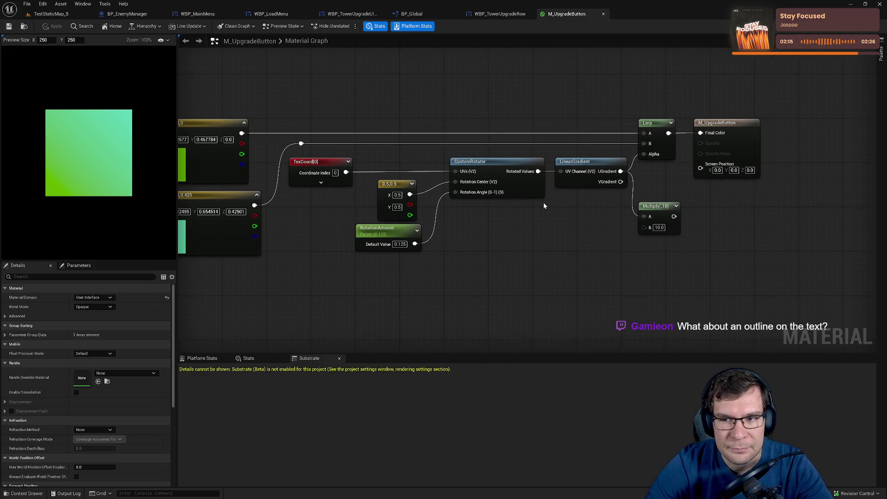
click(500, 14)
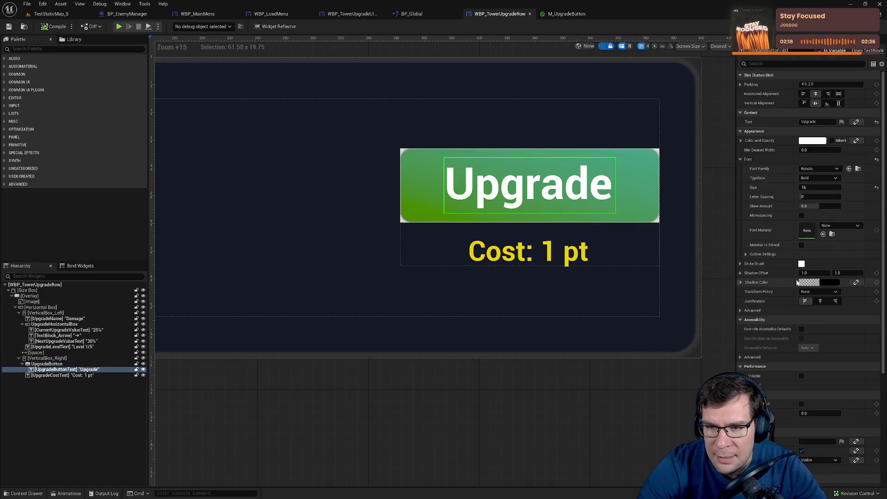
Set the Upgrade text's Outline Size to 1 under Font > Outline Settings.
click(746, 256)
click(820, 263)
text(1)
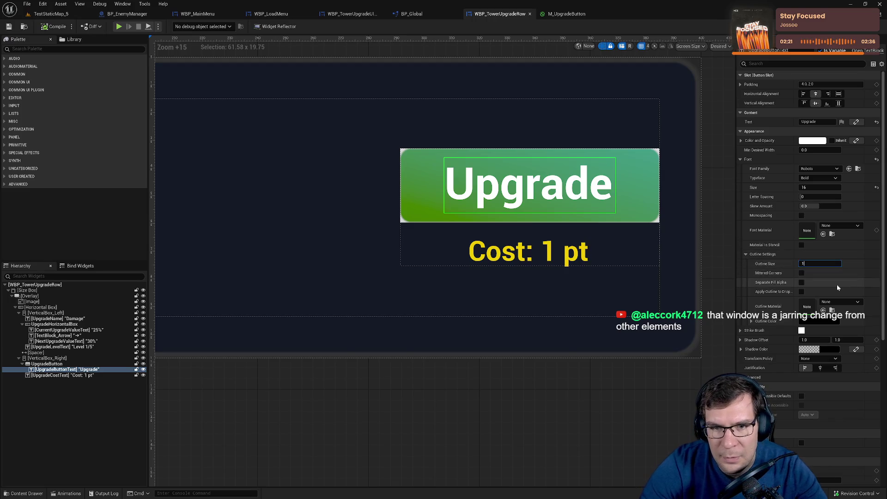
key(Return)
Compile WBP_TowerUpgradeRow and start a play test of TestStaticMap_5.
click(62, 22)
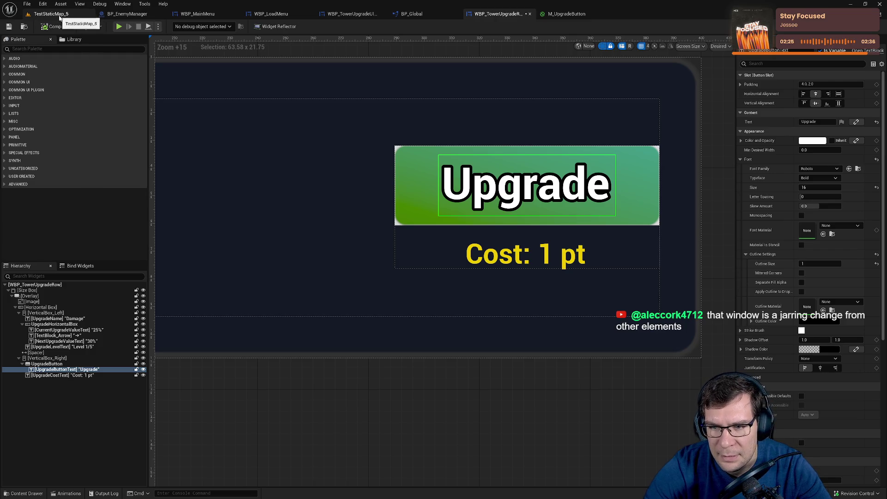
click(60, 18)
key(alt+p)
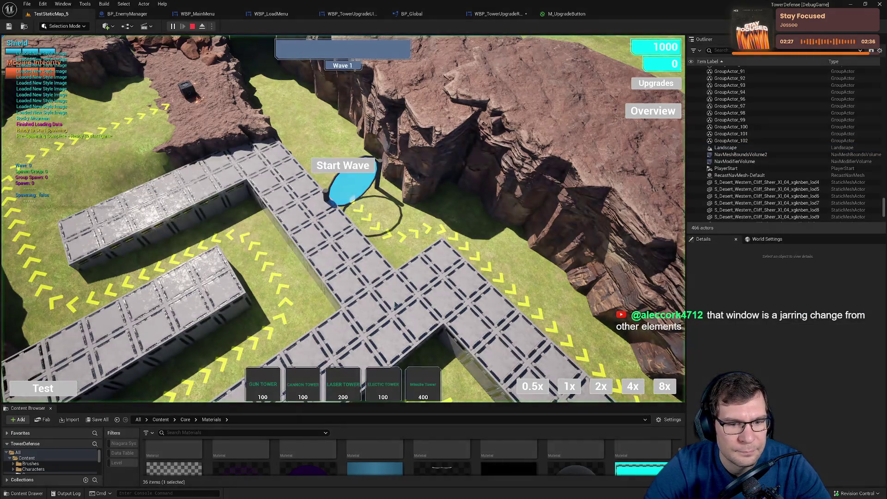
Place a Gun Tower on the path and add upgrade points from the debug cheat options.
click(274, 377)
click(370, 312)
key(Tab)
click(62, 370)
key(Tab)
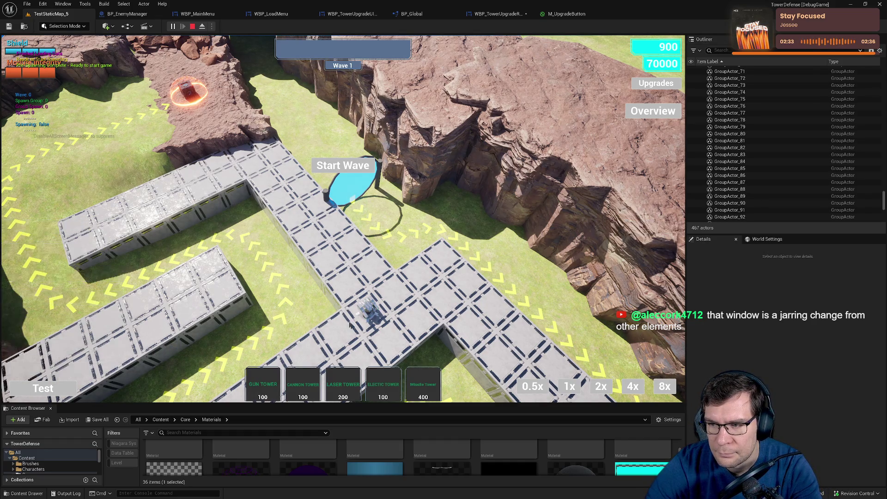
Open and reopen the Gun Tower's upgrade panel to review it, then return to WBP_TowerUpgradeRow.
click(356, 318)
click(67, 311)
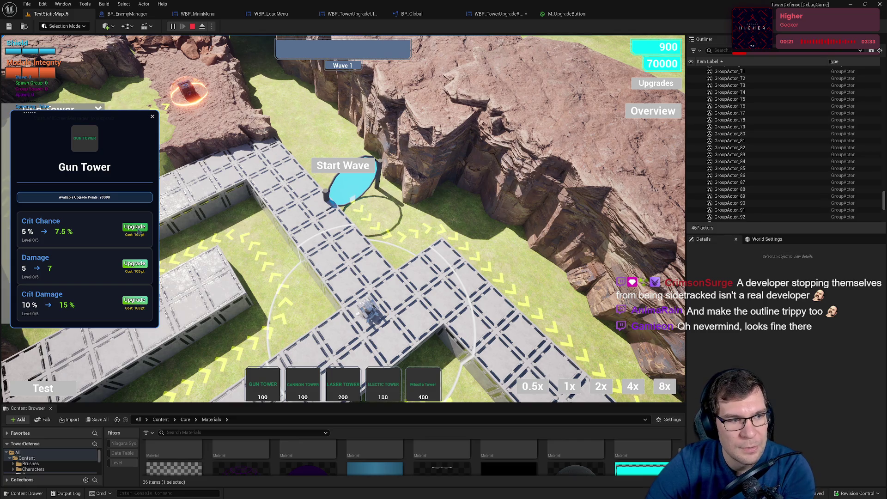
click(152, 116)
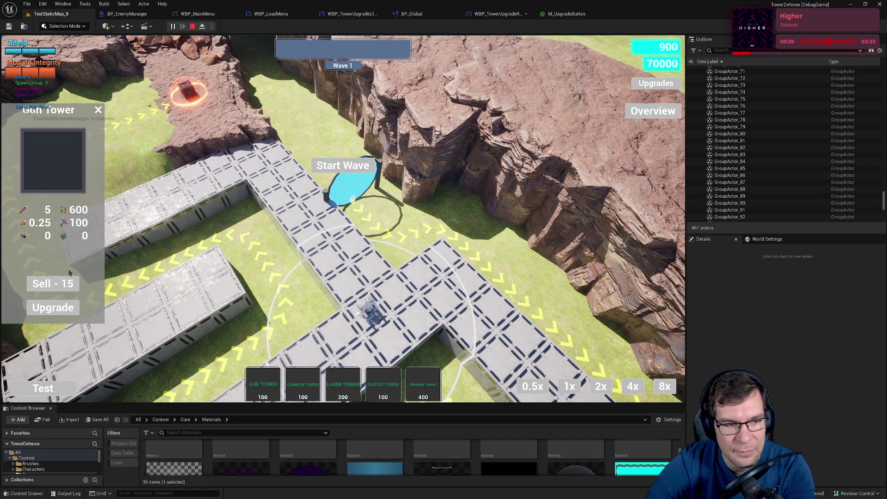
click(53, 307)
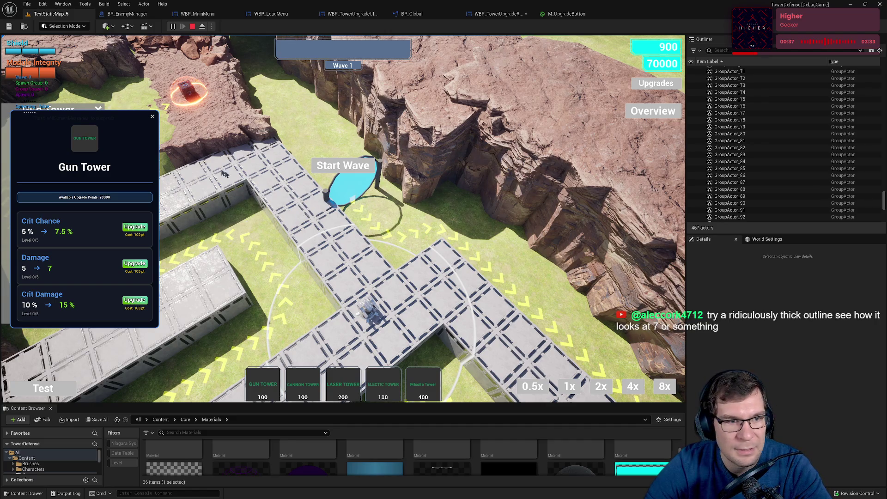
click(153, 117)
click(496, 14)
Set the Upgrade text's Outline Size to 1, leaving Mitered Corners off.
click(566, 14)
click(517, 13)
scroll(541, 214, down, 6)
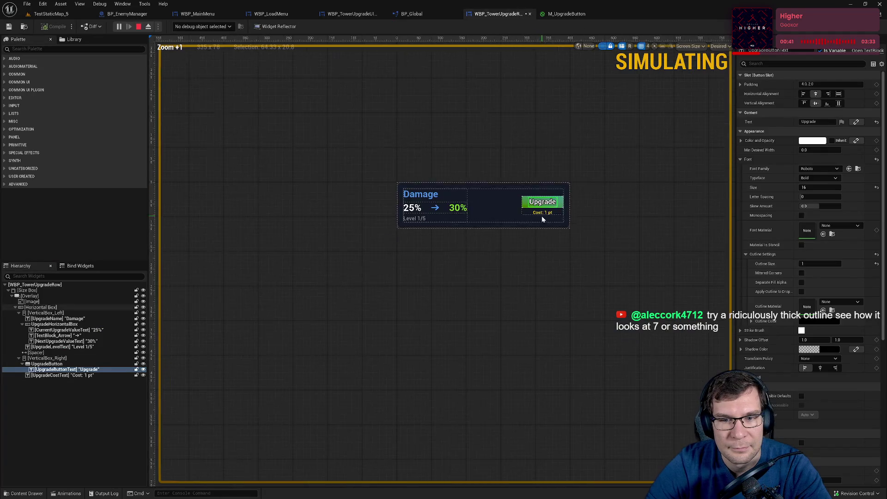
scroll(428, 270, up, 4)
scroll(427, 270, down, 2)
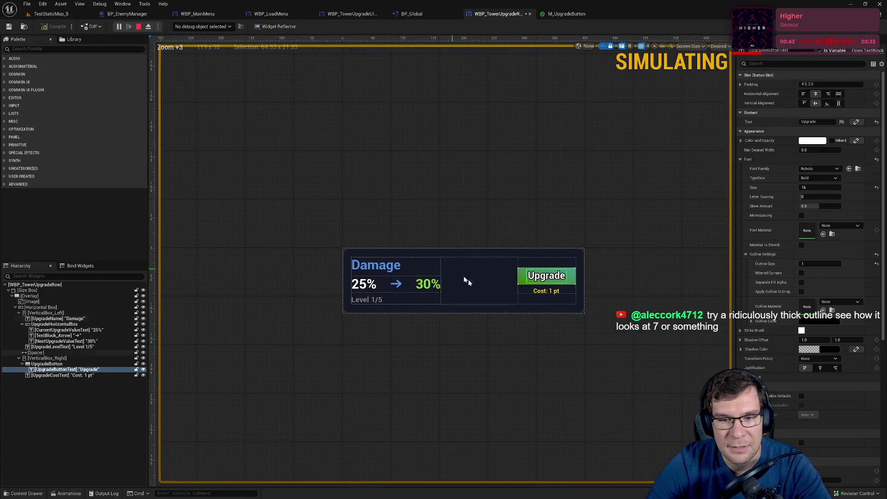
scroll(489, 307, up, 4)
scroll(622, 327, down, 1)
click(817, 263)
key(BackSpace)
key(BackSpace)
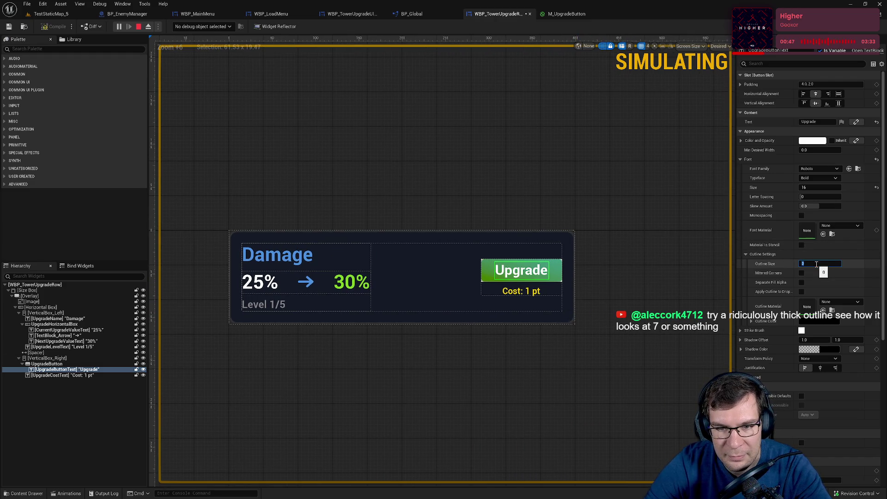
key(Return)
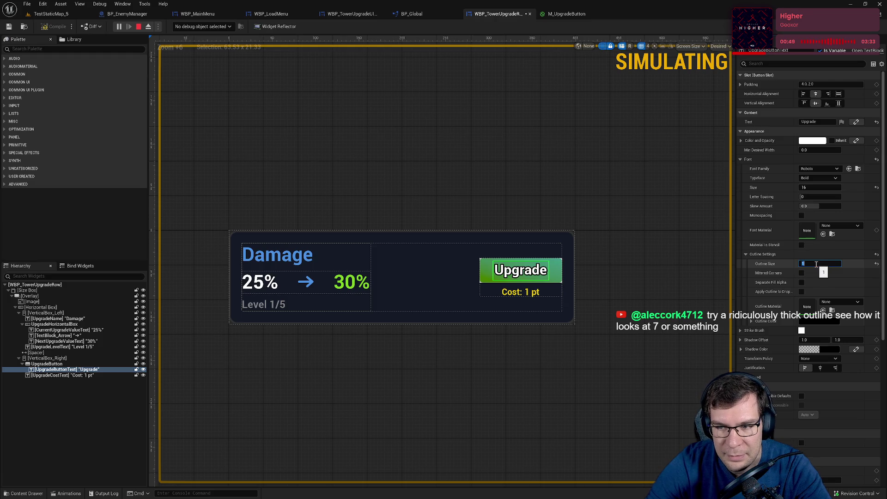
click(802, 273)
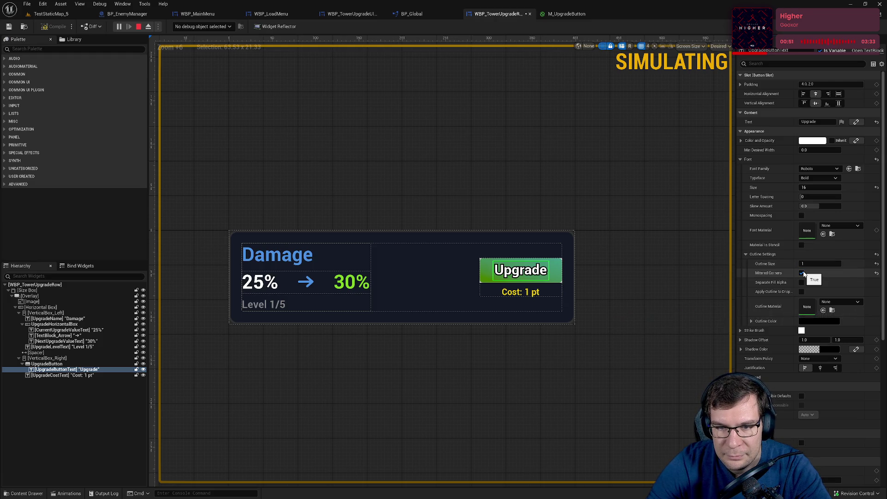
scroll(476, 254, up, 8)
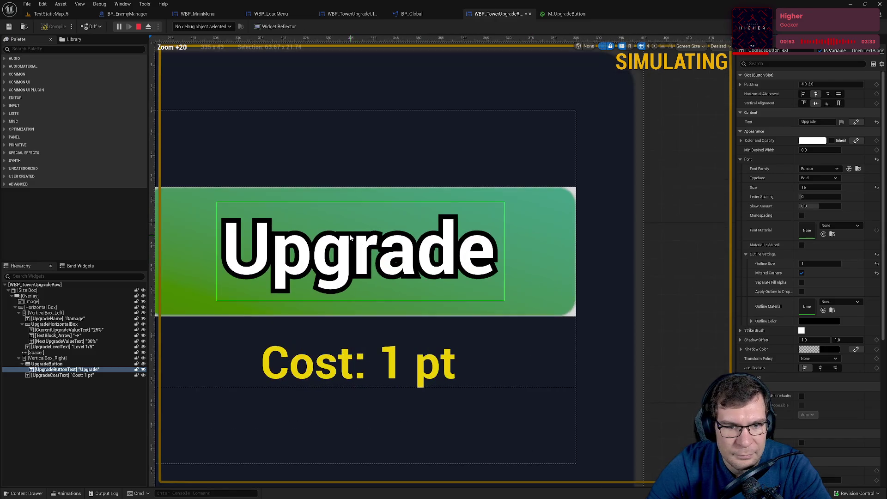
click(802, 273)
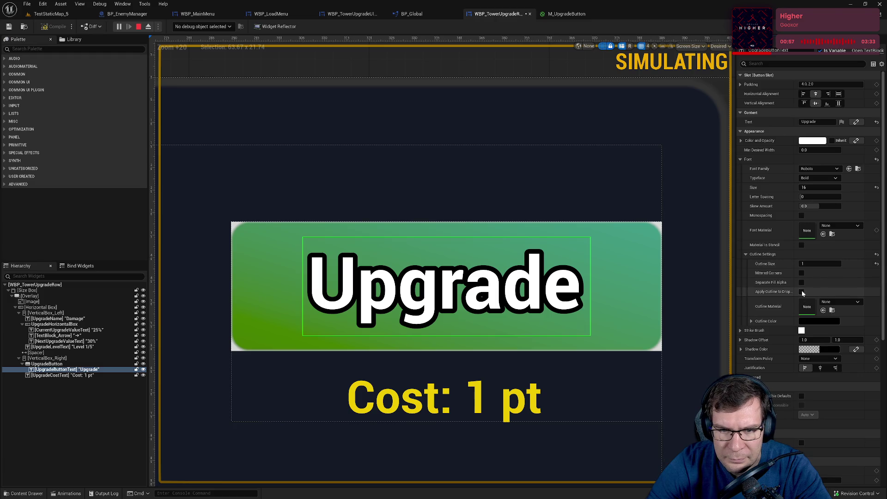
Lighten the Upgrade text's shadow colour toward grey.
click(830, 350)
drag(779, 406, 778, 347)
click(814, 388)
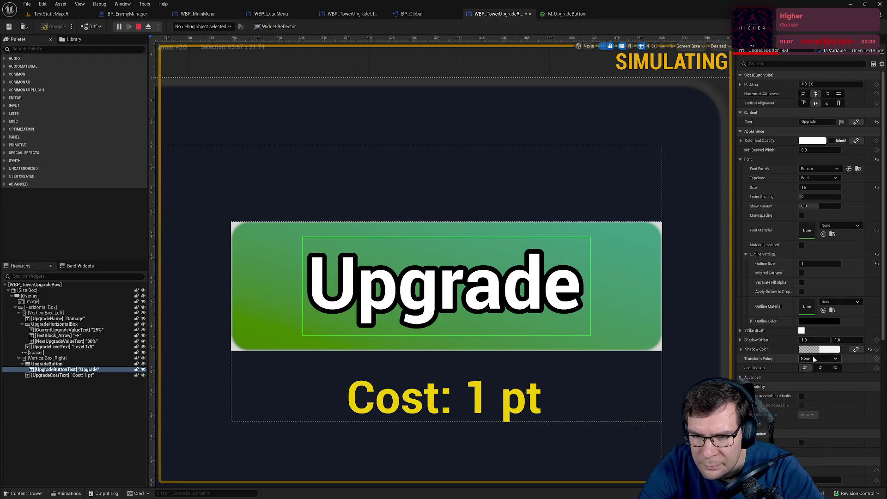
Set the outline colour's alpha to 0.75.
click(751, 321)
click(827, 359)
text(0.75)
key(Return)
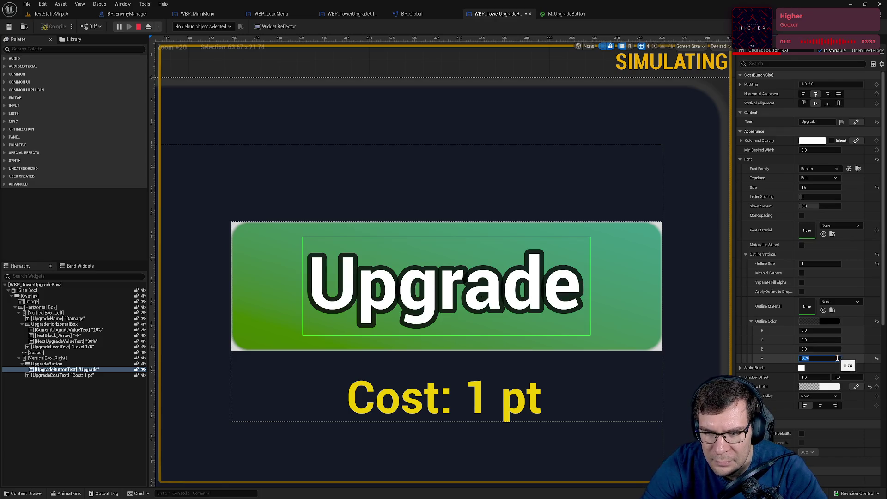
click(824, 387)
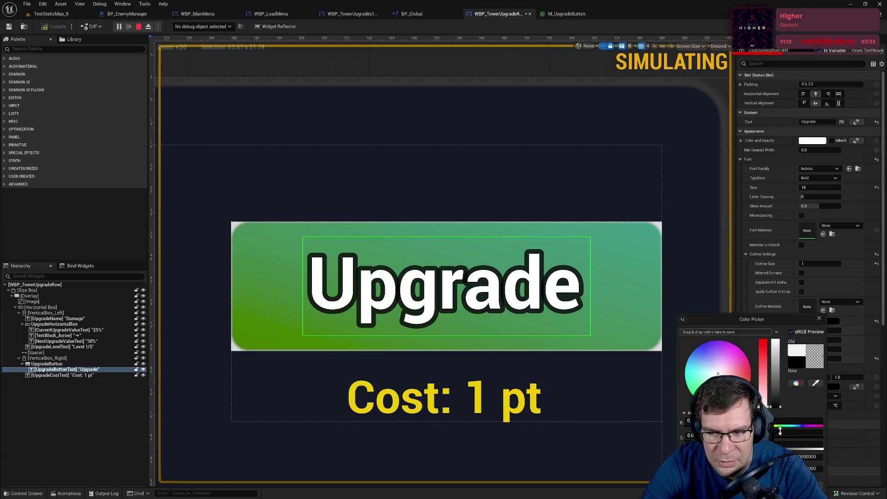
key(Escape)
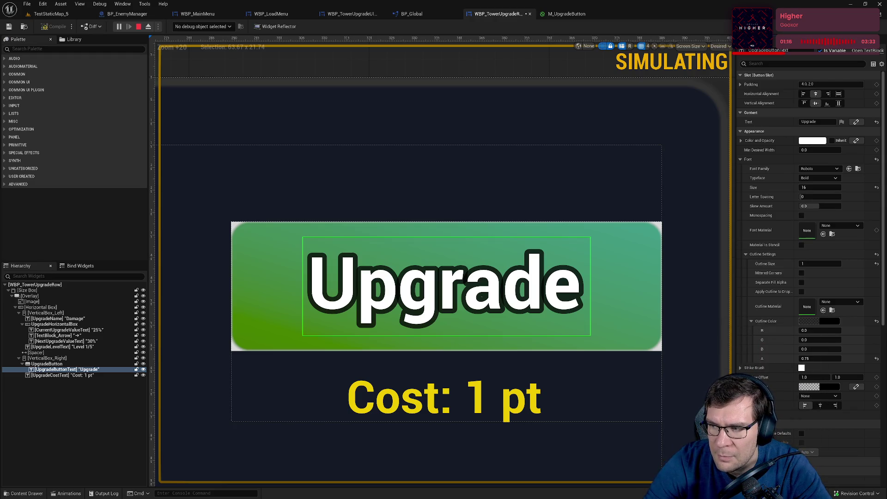
Try outline alpha values 0.5 and 0.1, settling on 0.25.
click(832, 358)
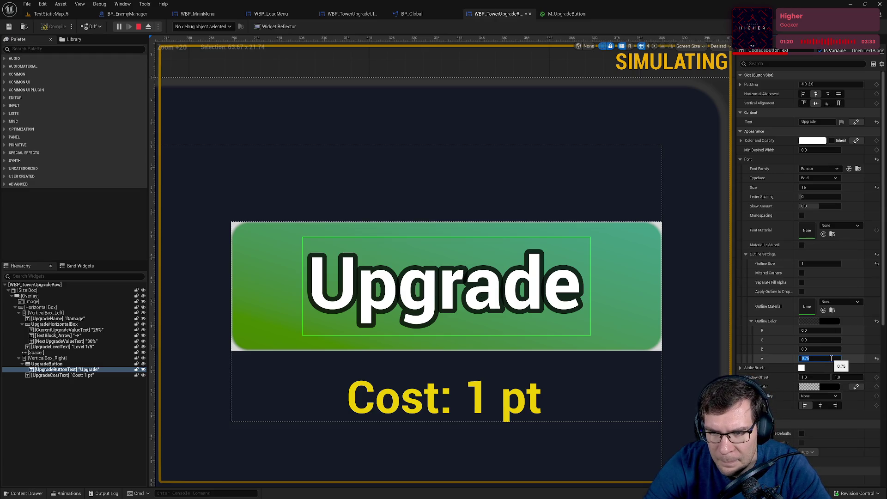
text(0.5)
key(Return)
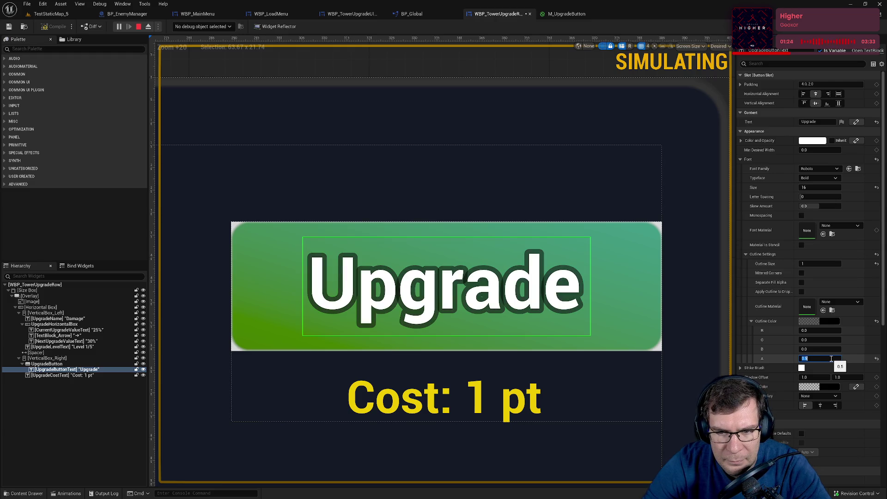
text(0.1)
key(Return)
text(0.25)
key(Return)
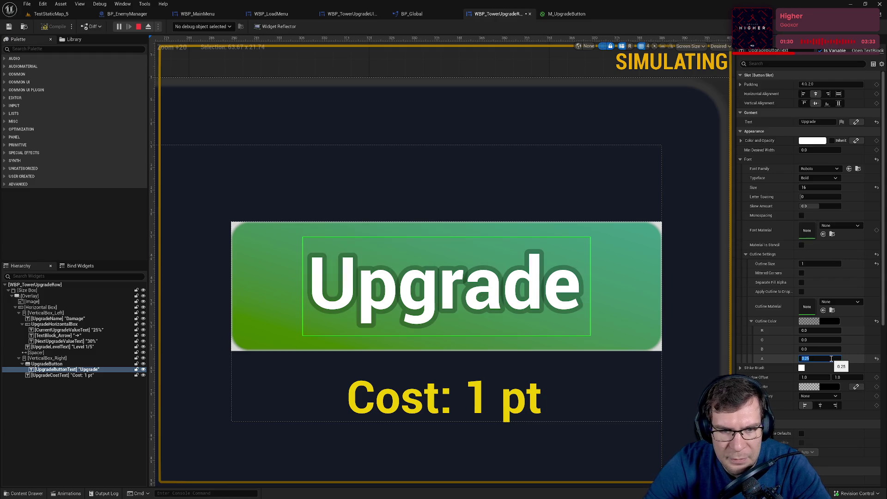
scroll(469, 234, down, 8)
scroll(577, 245, down, 5)
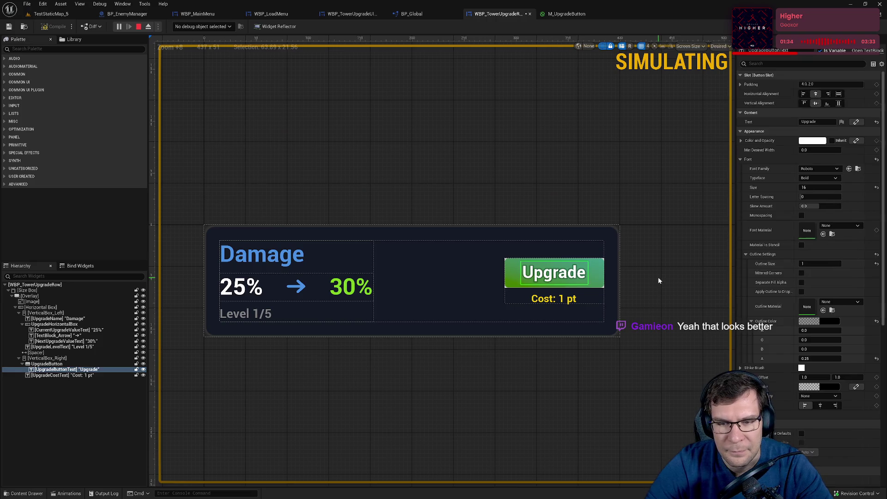
Stop the simulation and start a play test of TestStaticMap_5.
drag(658, 276, 660, 307)
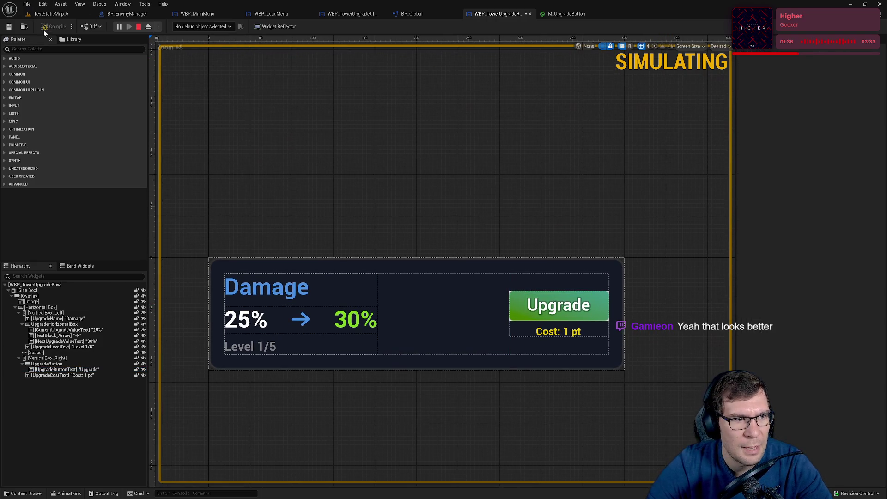
click(138, 27)
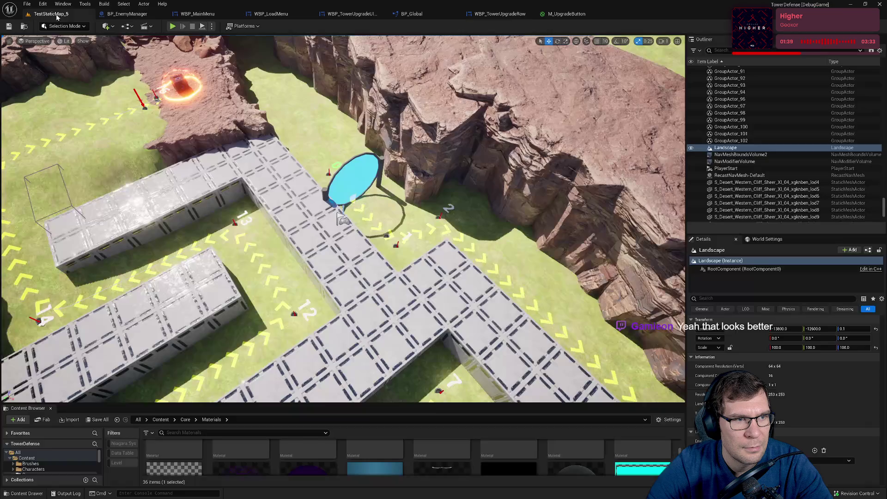
click(48, 14)
key(alt+p)
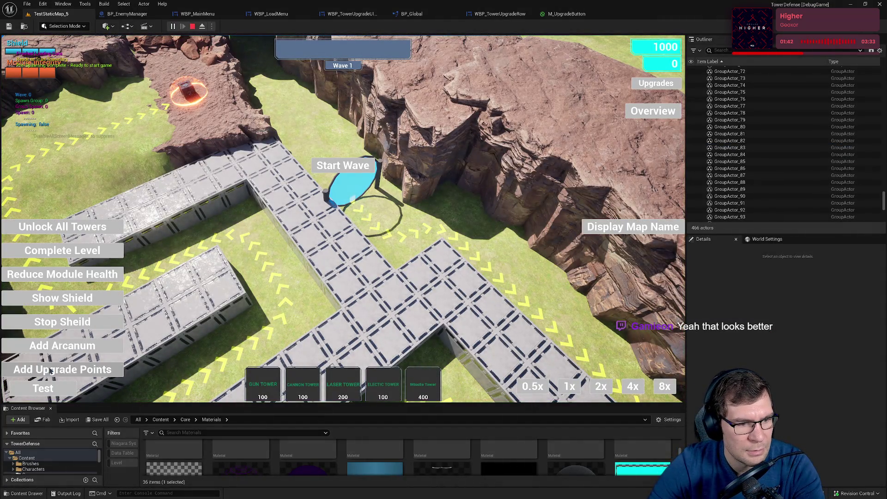
Place a Gun Tower, inspect its upgrade panel, then stop play and bring up M_UpgradeButton.
click(368, 311)
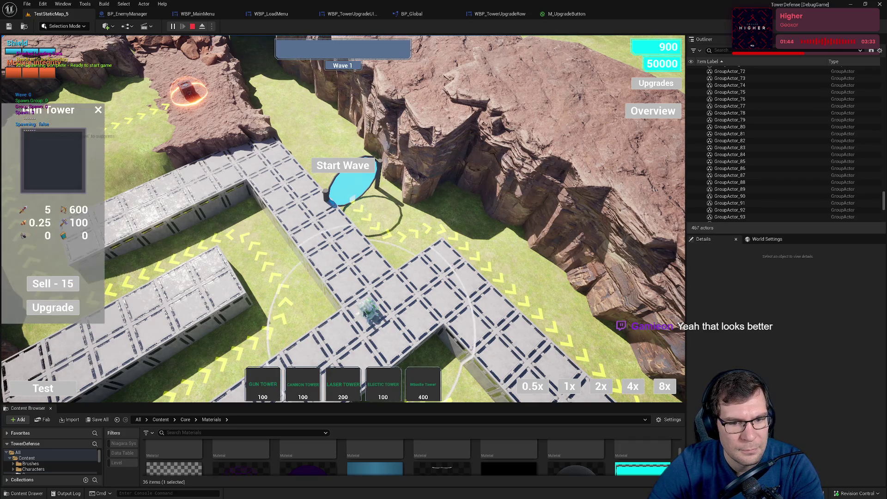
click(53, 307)
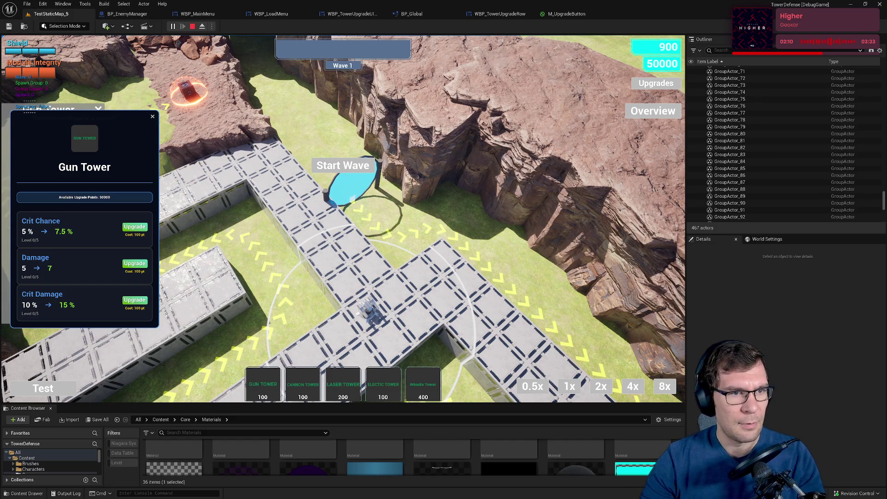
click(191, 27)
click(567, 14)
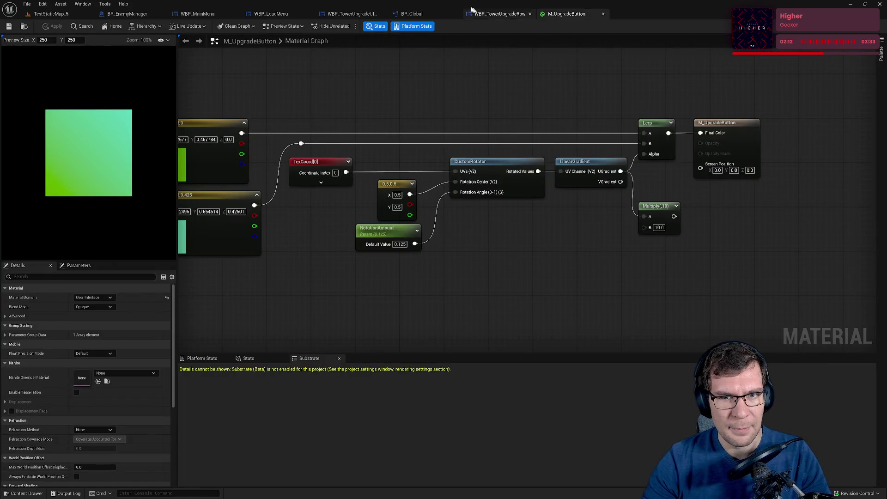
Set the Upgrade label's outline alpha to 0.4 and start a play test of TestStaticMap_5.
click(497, 15)
click(559, 305)
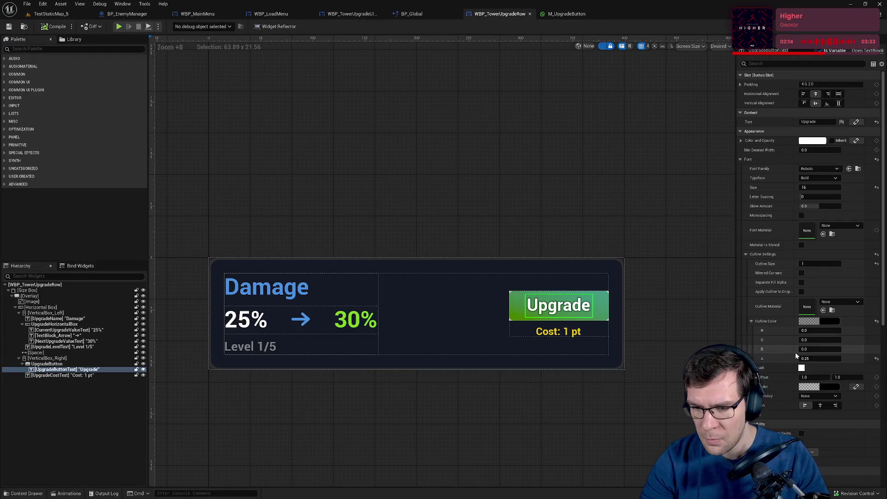
click(825, 359)
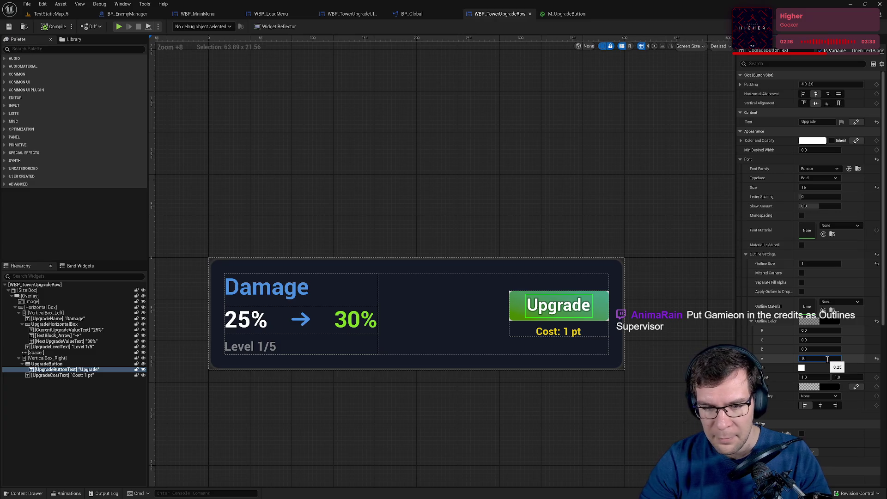
text(.4)
key(Return)
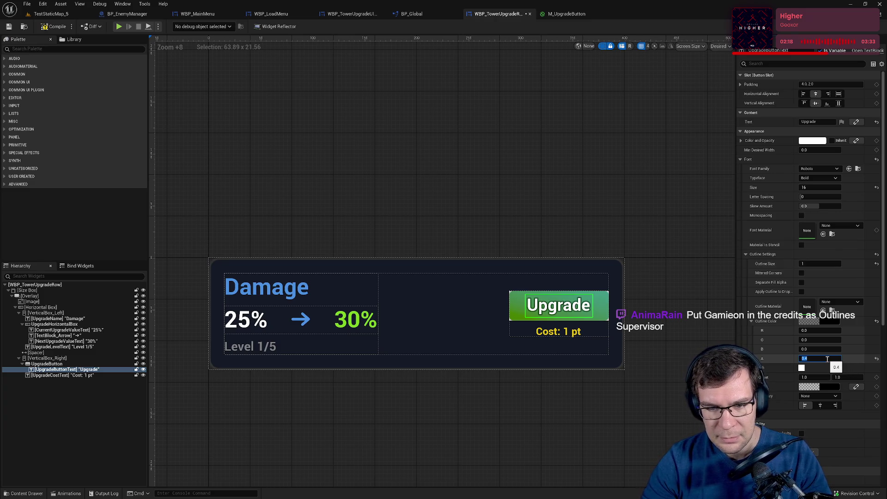
click(51, 14)
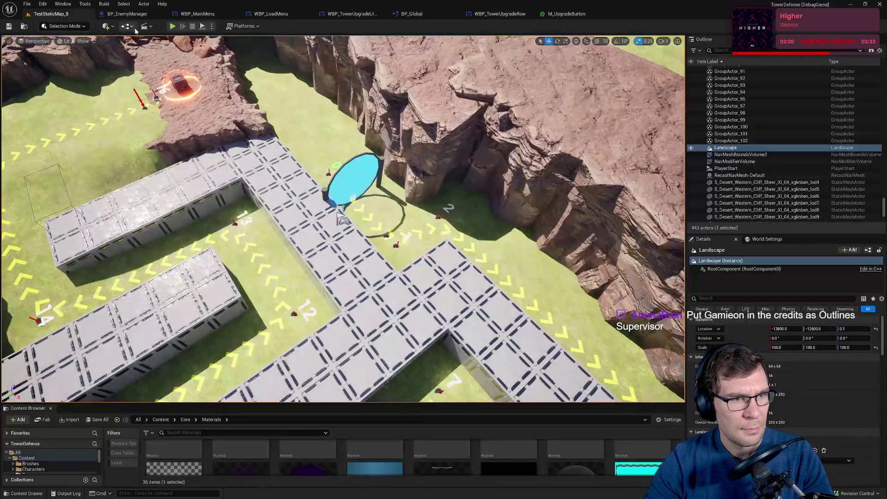
click(172, 26)
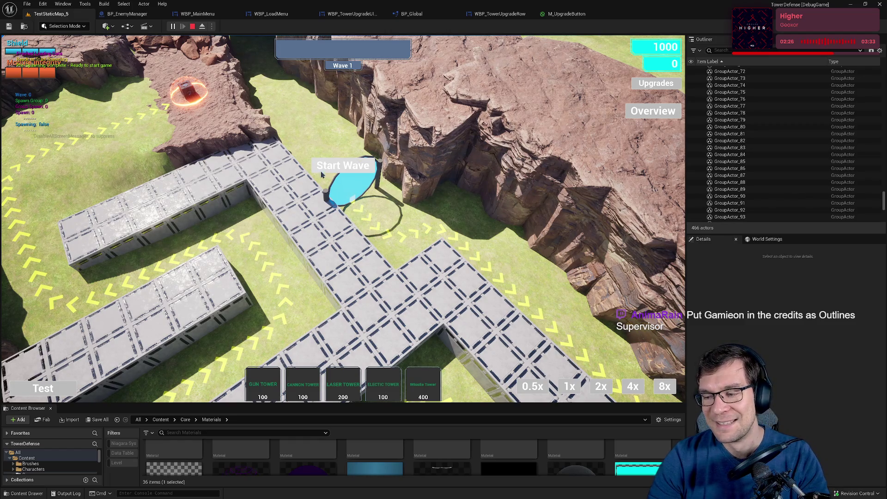
Resume from the pause menu and add upgrade points three times.
key(Escape)
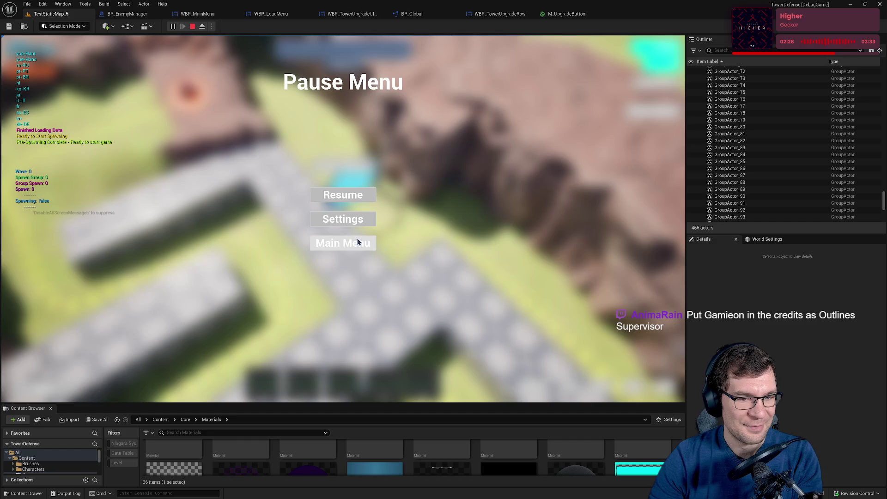
click(358, 195)
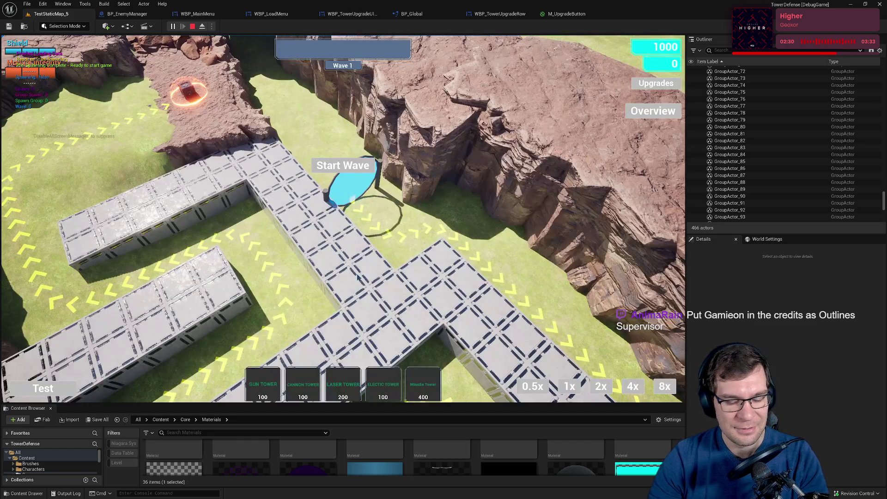
click(63, 369)
click(62, 369)
click(62, 369)
click(43, 388)
Place a Gun Tower, review its upgrade panel, stop play and return to WBP_TowerUpgradeRow.
click(265, 385)
click(347, 282)
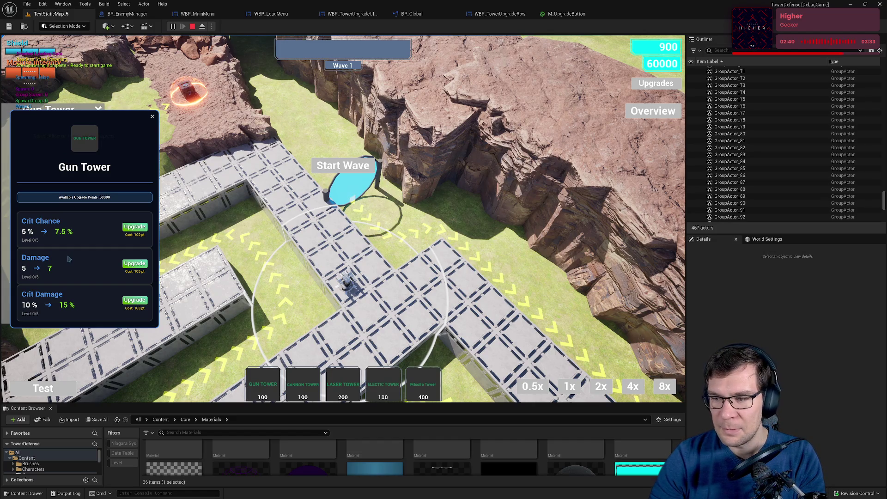
click(154, 117)
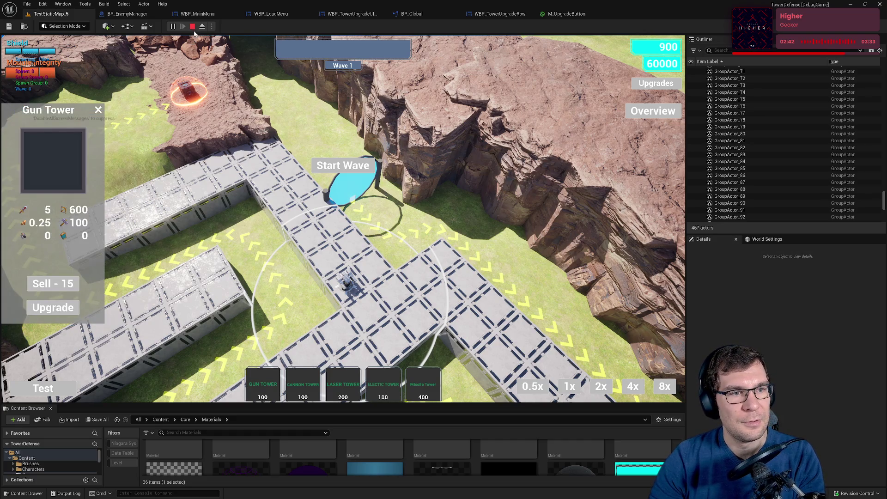
key(Escape)
click(400, 223)
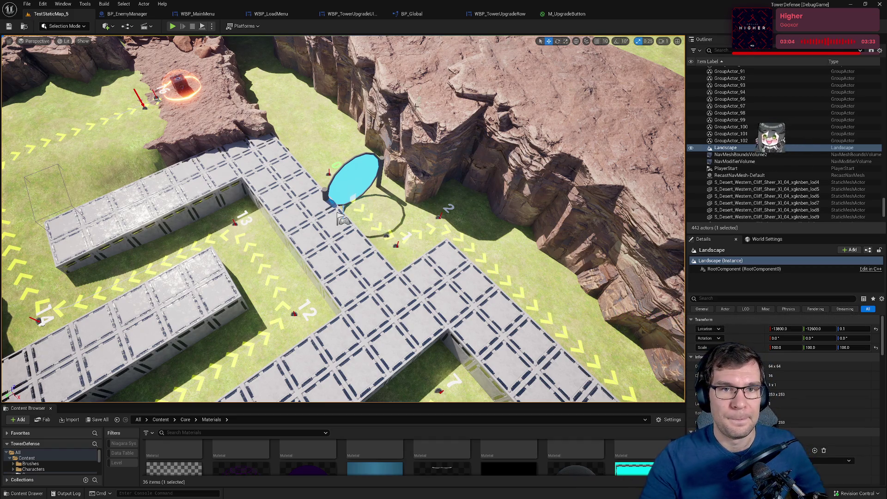
click(557, 13)
click(500, 14)
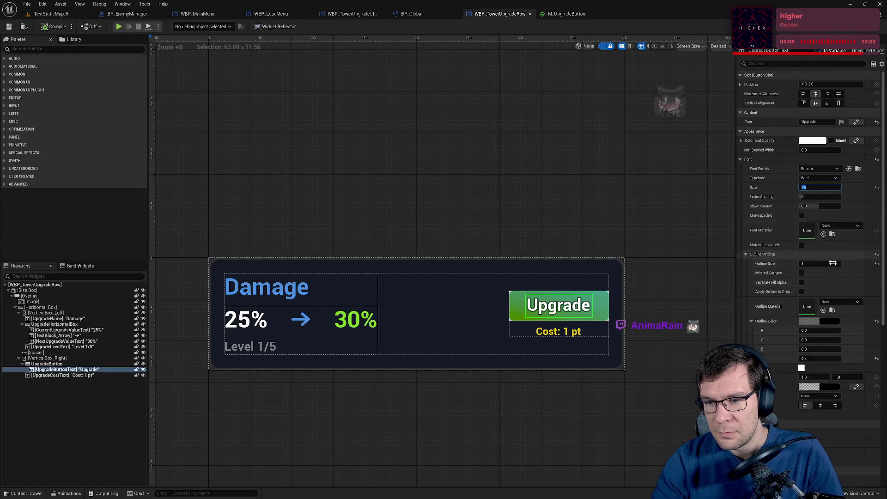
Try a much thicker outline size (71) on the Upgrade label.
click(811, 263)
text(7)
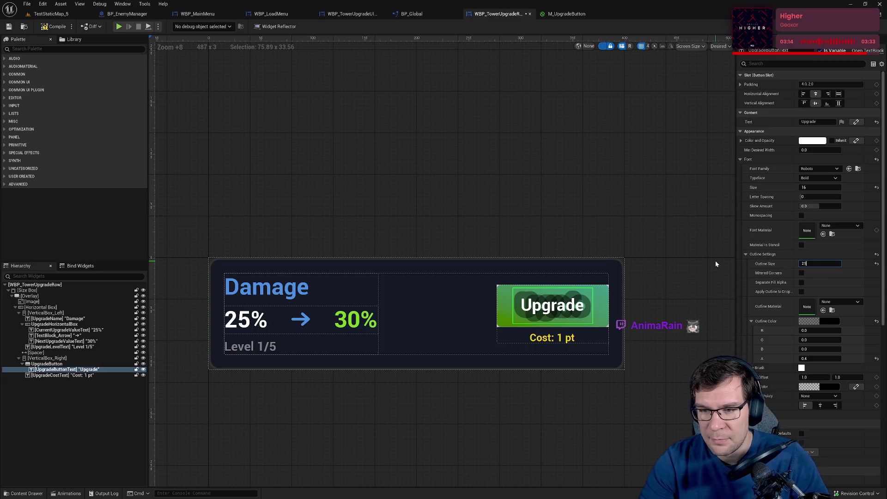
text(1)
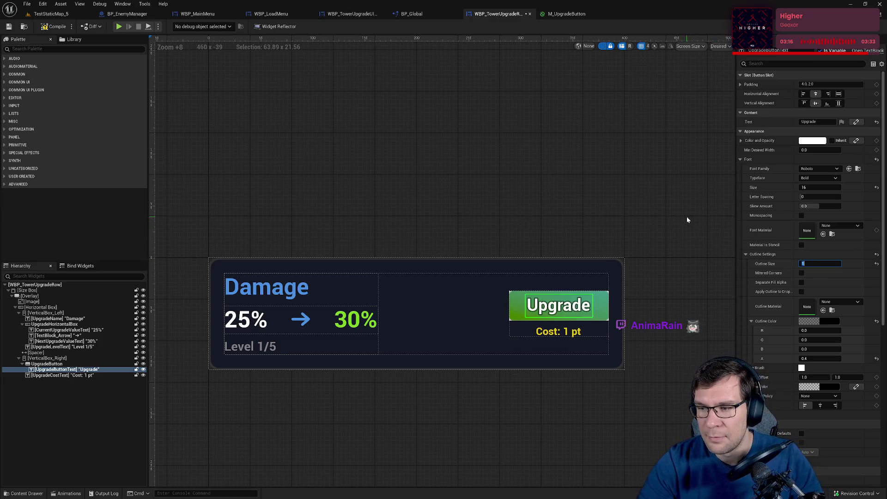
click(687, 219)
Compile the upgrade row widget and start a play test of TestStaticMap_5.
click(54, 27)
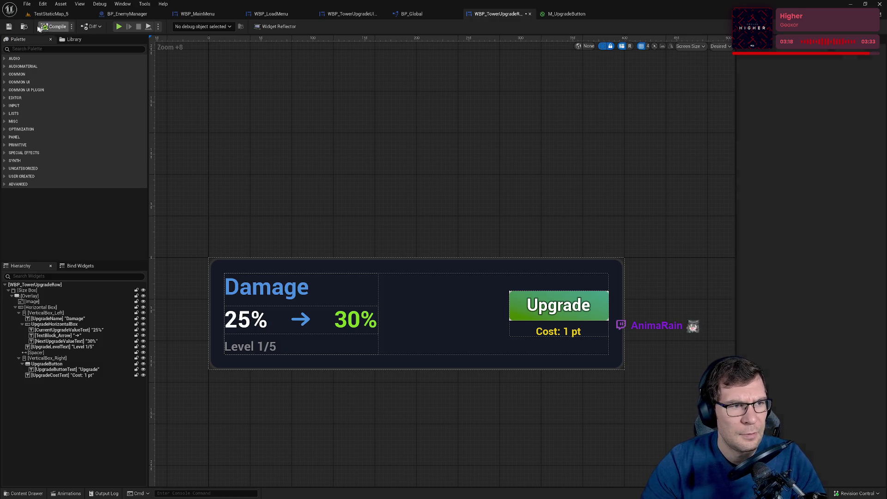
click(51, 14)
click(174, 27)
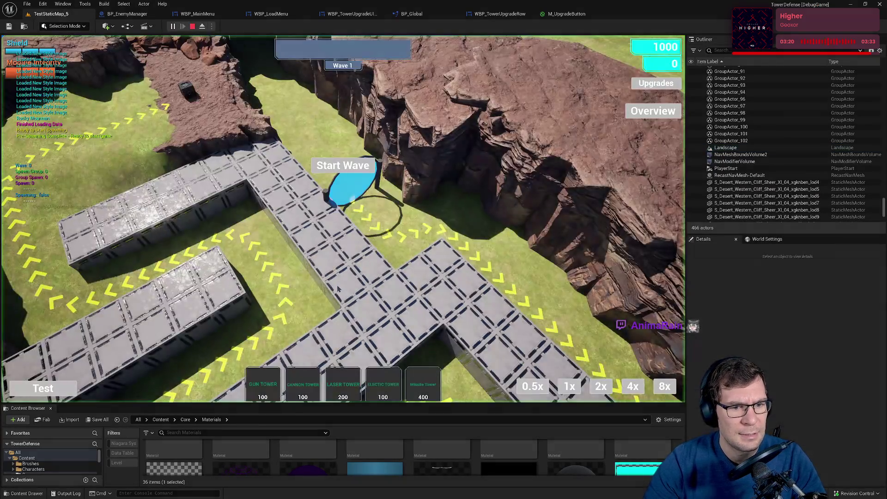
Place a Gun Tower, snip the left screen area showing its upgrade panel, then open BP_EnemyManager.
click(268, 386)
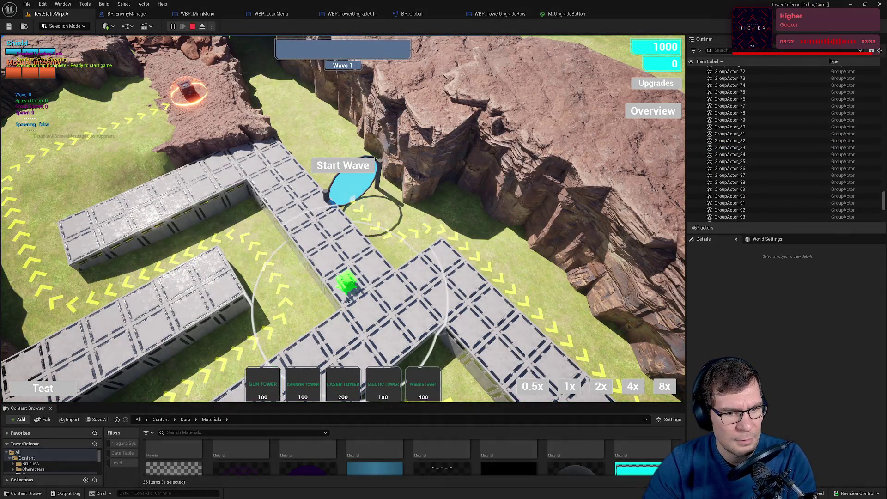
click(348, 283)
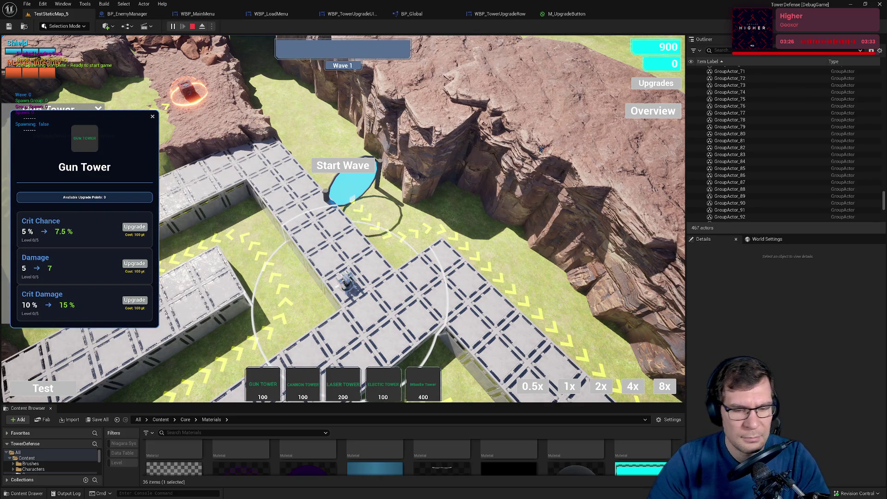
key(shift+super+s)
mouse_move(0, 0)
mouse_down()
mouse_move(22, 86)
mouse_move(258, 458)
mouse_move(274, 498)
mouse_move(180, 498)
mouse_move(191, 496)
mouse_up()
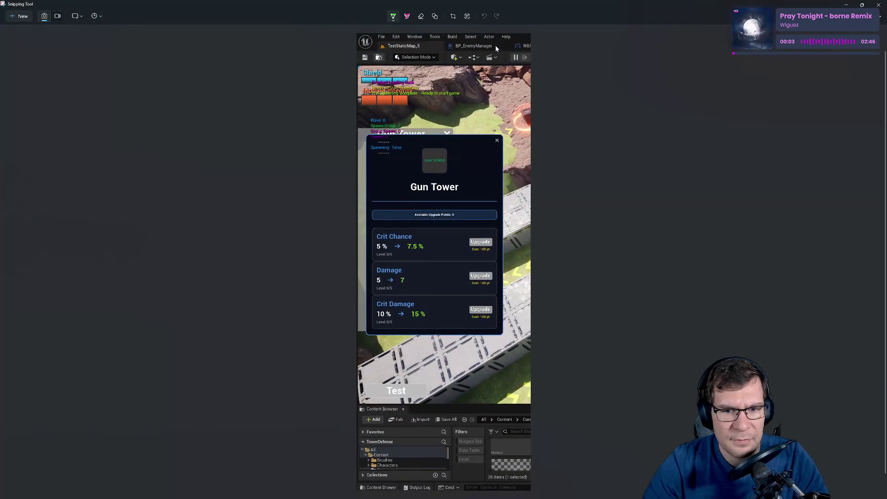
key(alt+Tab)
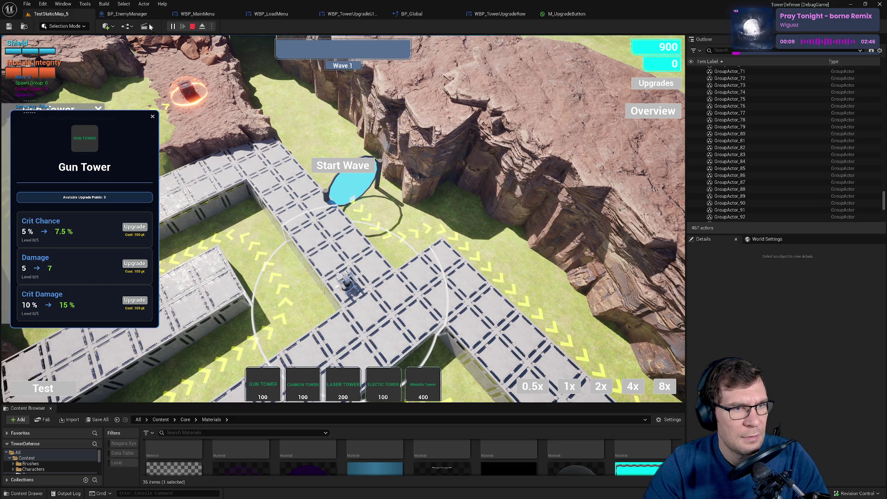
click(138, 14)
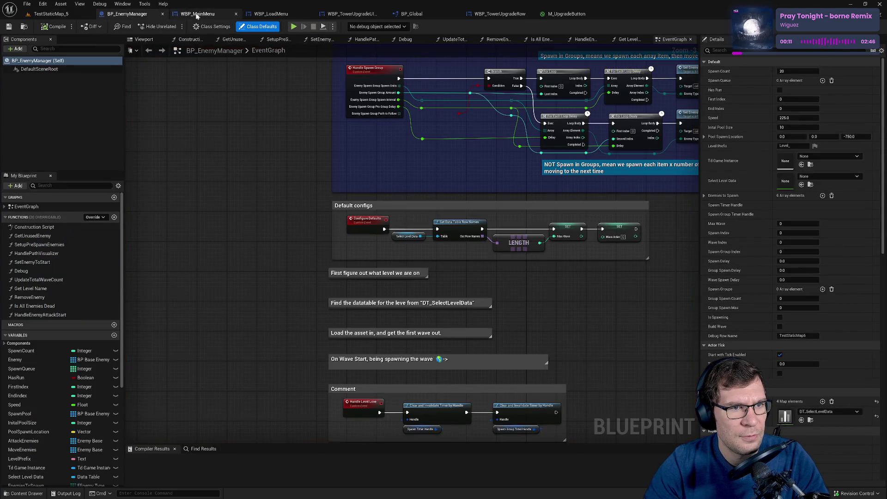
Cycle through the open editor tabs to reach the WBP_TowerUpgradeRow designer.
click(201, 14)
click(271, 14)
click(375, 14)
click(428, 13)
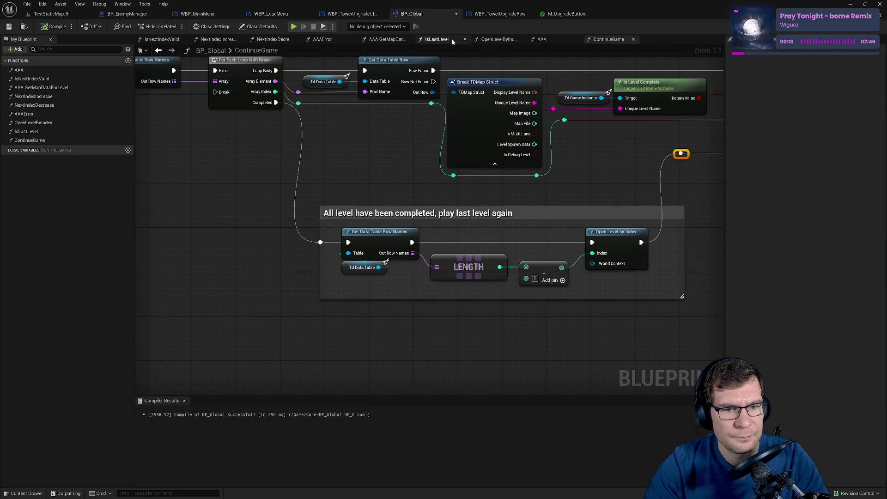
click(496, 14)
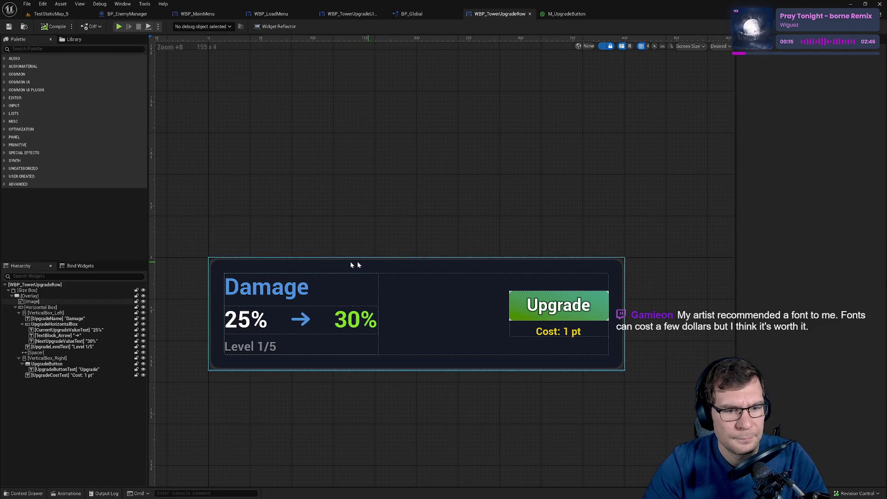
Set the Size Box Width Override to 350, compile, and return to the level.
click(52, 291)
click(823, 84)
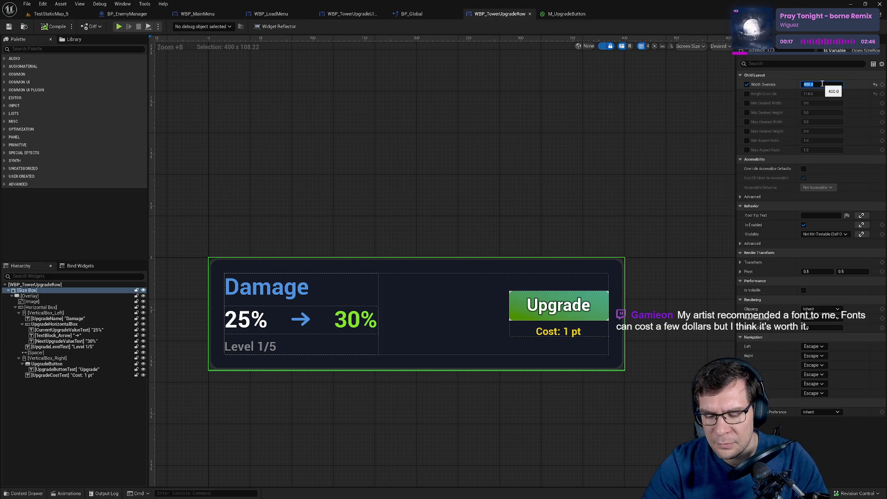
text(4)
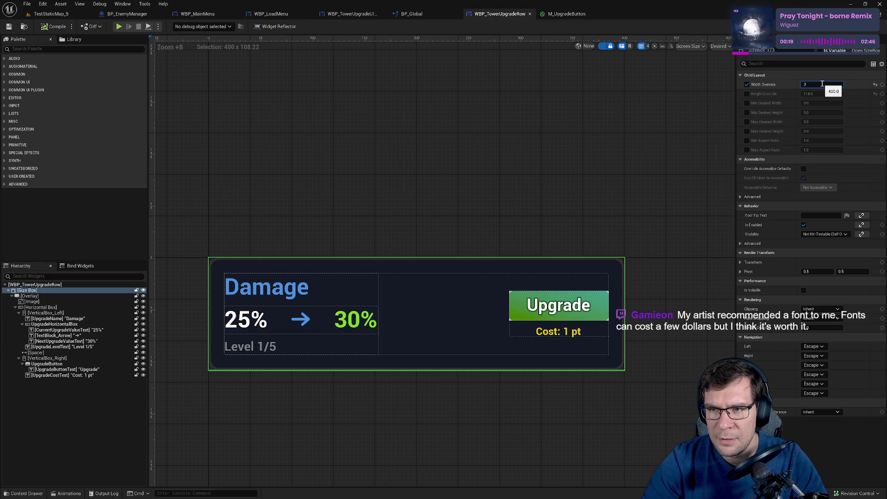
text(0)
key(Return)
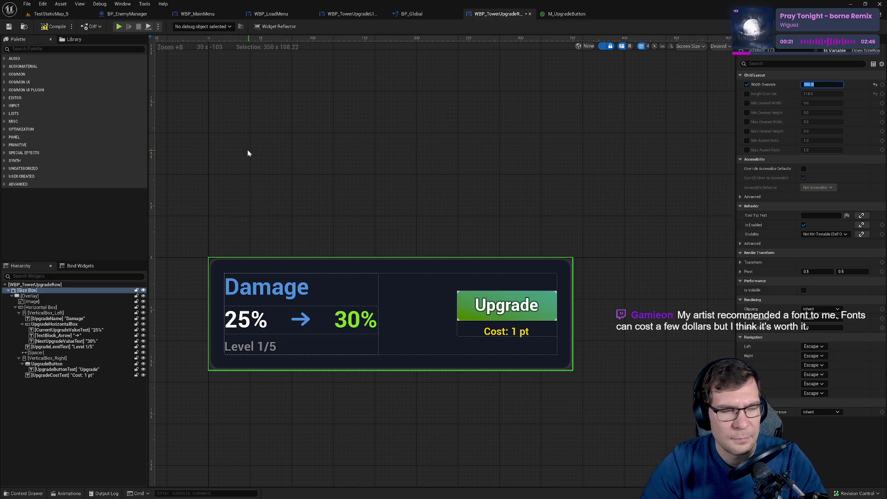
click(61, 31)
click(118, 27)
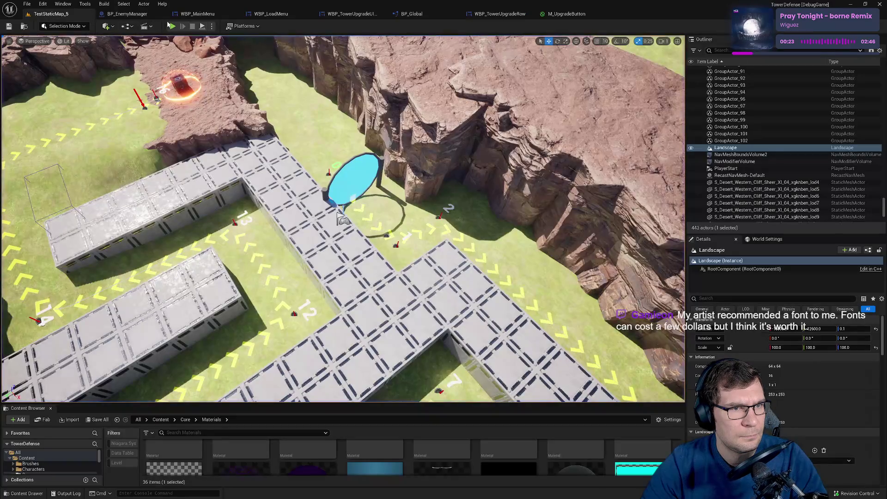
Play-test a placed Gun Tower's narrower upgrade panel, then stop and reopen WBP_TowerUpgradeRow.
click(172, 26)
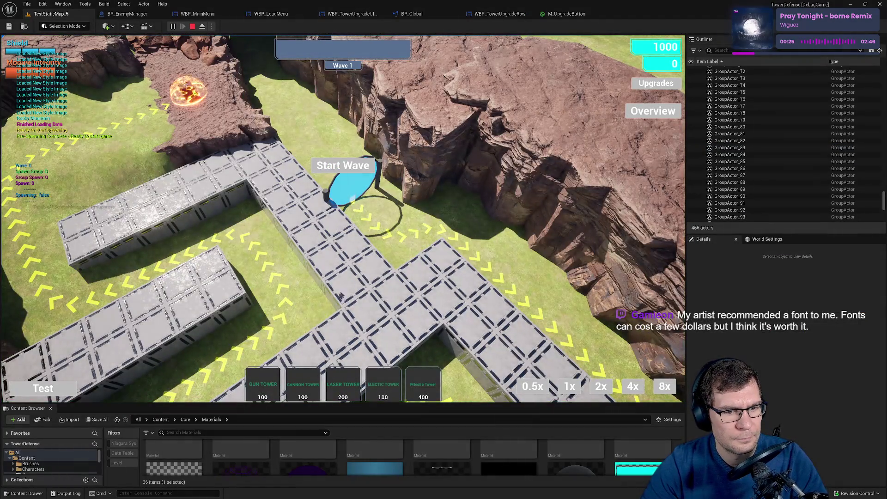
click(349, 284)
click(349, 284)
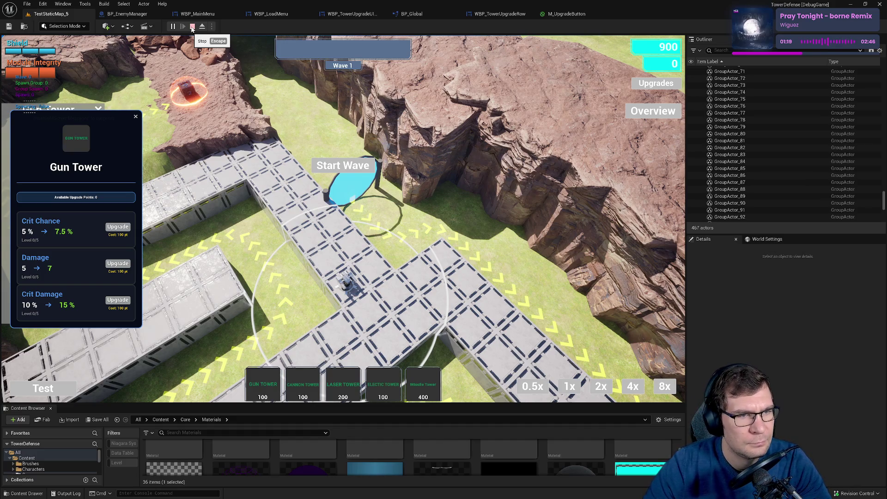
click(192, 27)
click(497, 14)
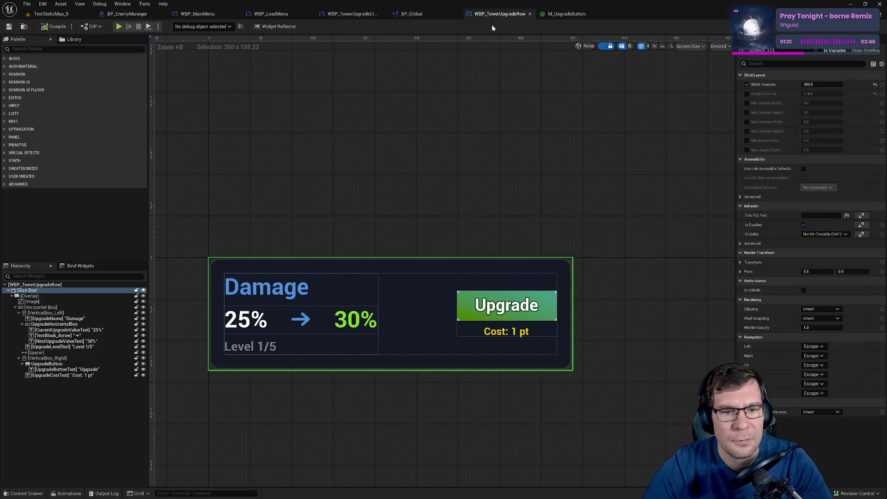
Inspect the Upgrade text block in WBP_TowerUpgradeRow, then return to the TestStaticMap_5 level.
click(670, 373)
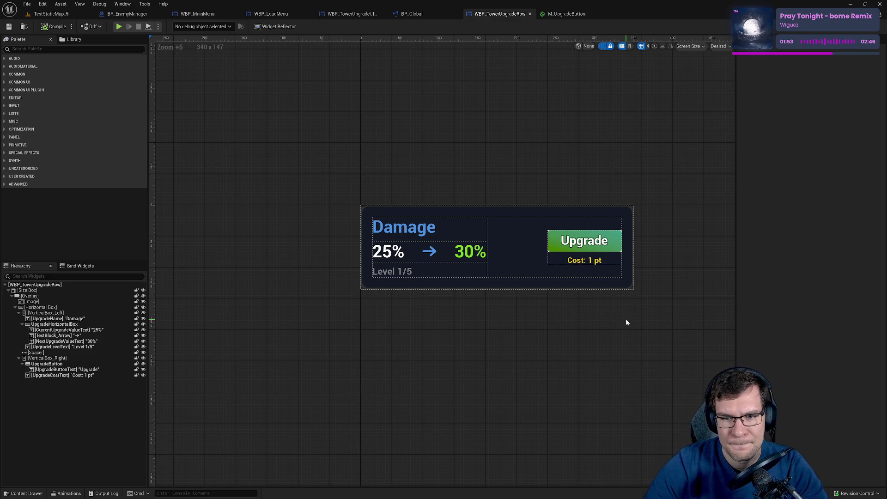
click(584, 240)
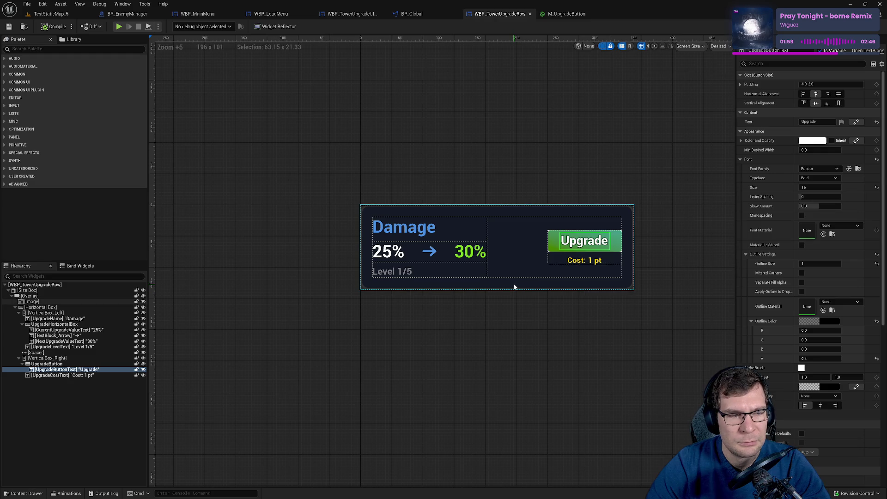
click(50, 14)
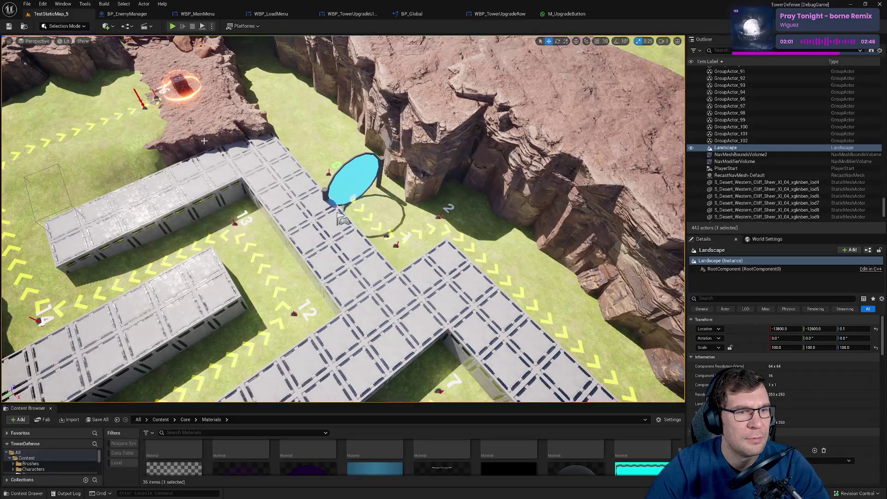
Enlarge the Content Browser, browse to Content/Core/Widgets, and start a new Widget Blueprint there.
drag(467, 405, 467, 126)
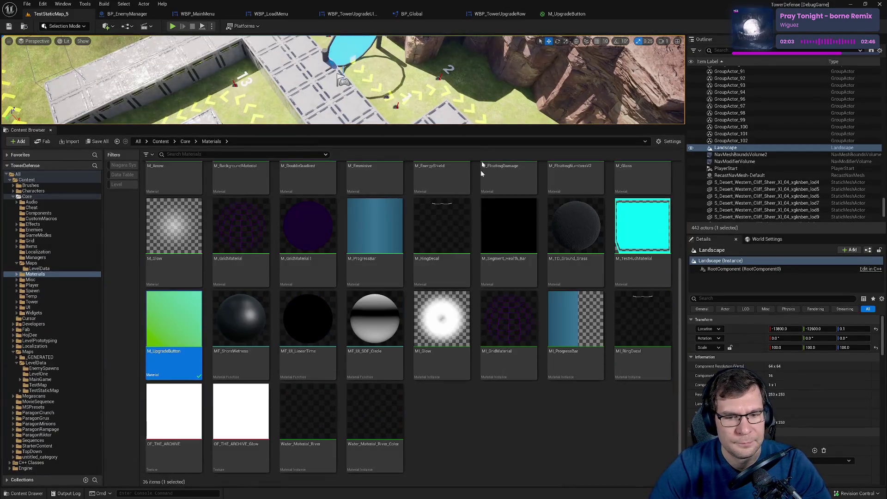
click(185, 141)
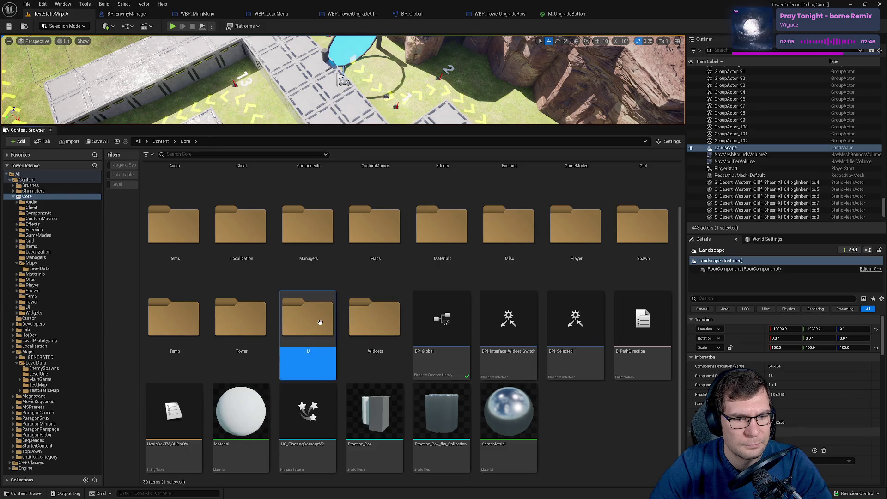
double_click(317, 323)
click(186, 141)
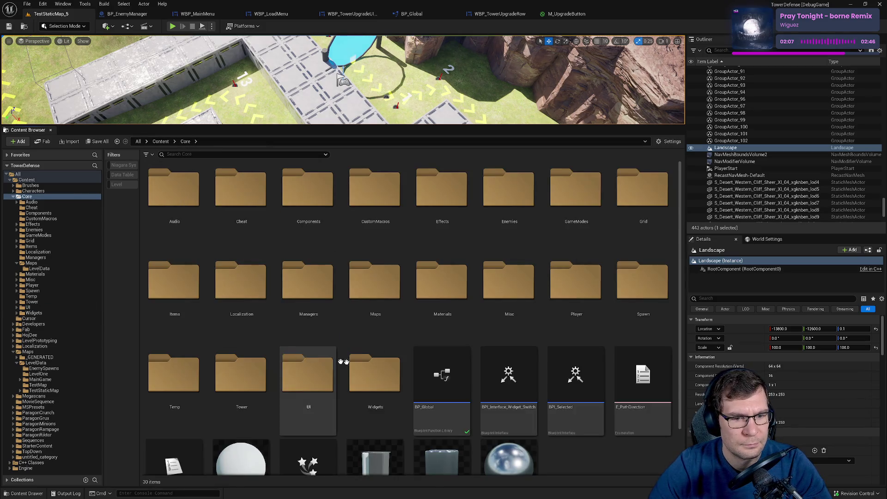
double_click(384, 383)
scroll(487, 382, down, 2)
right_click(620, 406)
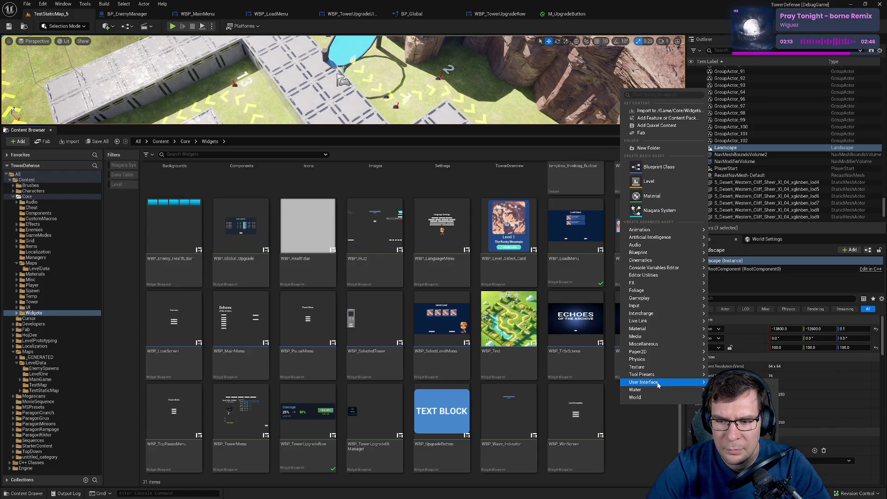
click(730, 386)
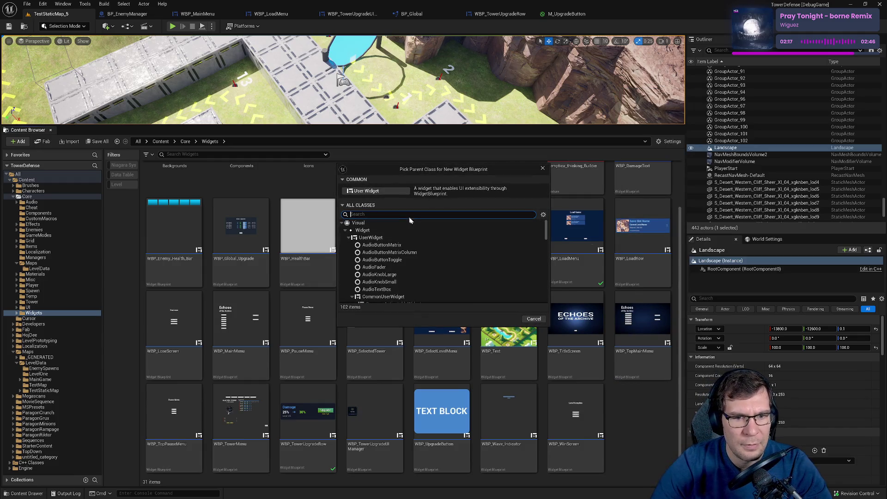
Filter the Pick Parent Class list by 'common' to show the Common UI classes.
text(common)
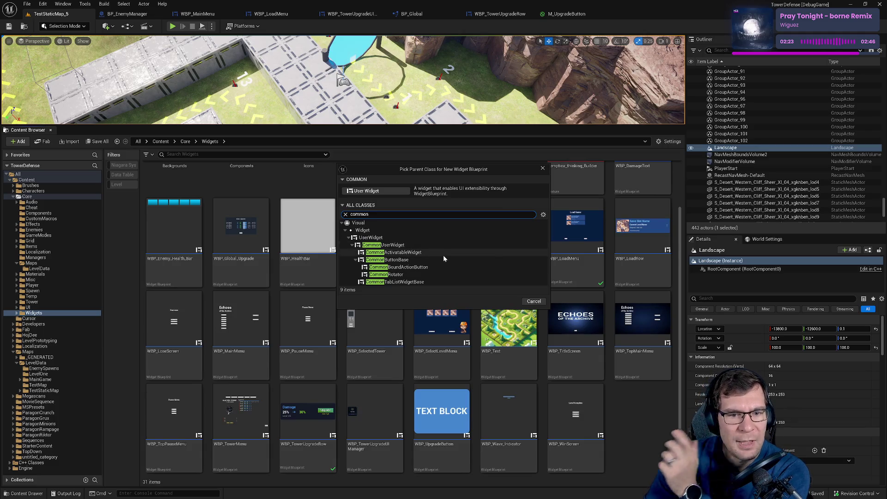
mouse_move(388, 257)
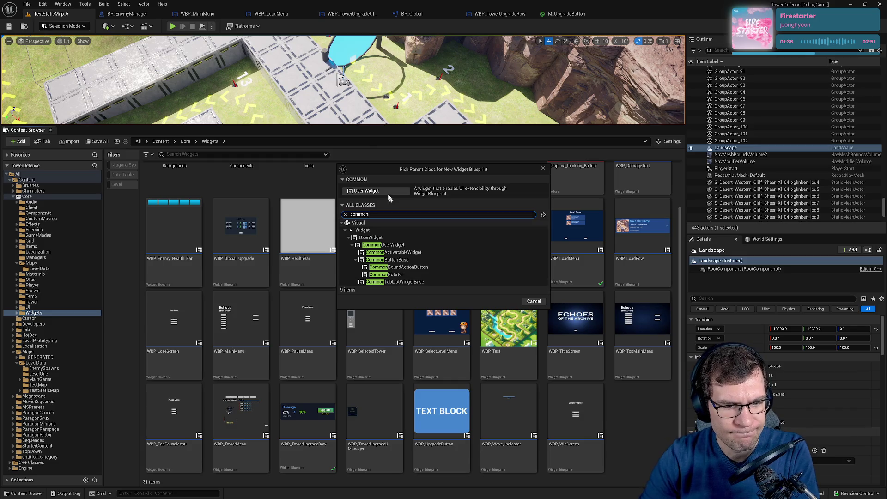
Compare CommonUserWidget and CommonActivatableWidget, cancel the new blueprint, and open WBP_SelectedTower.
click(383, 245)
click(406, 253)
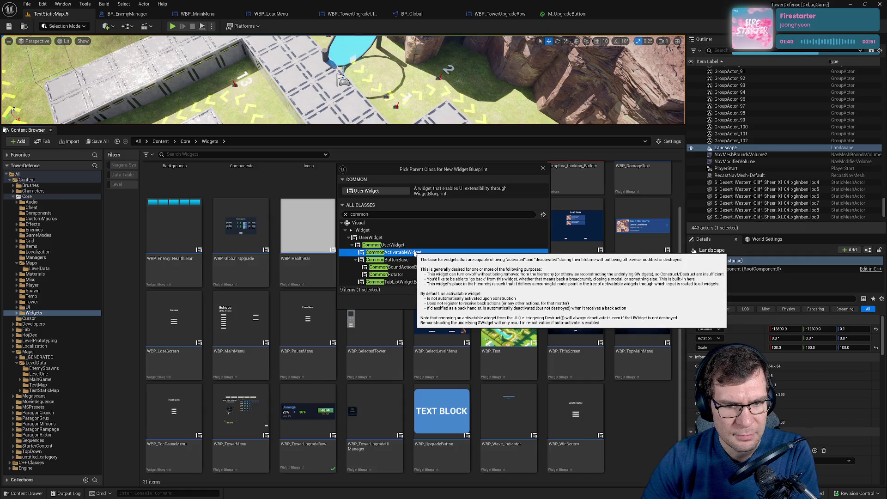
click(543, 169)
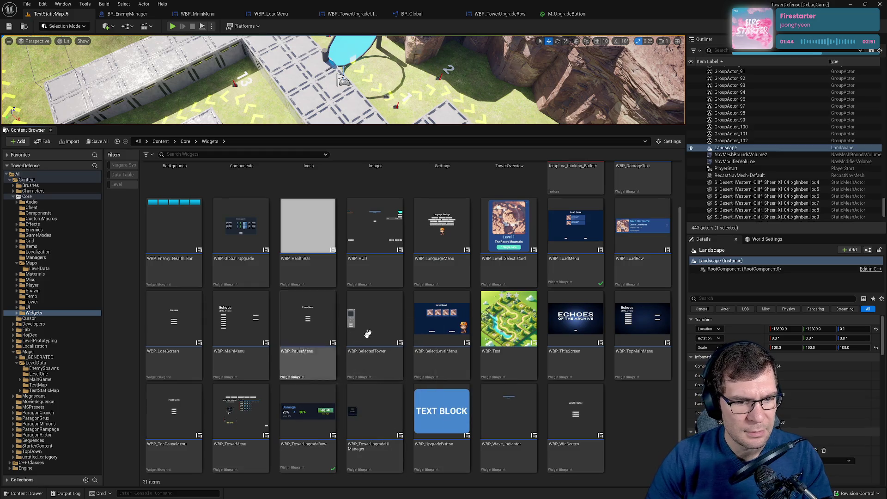
click(382, 324)
double_click(382, 324)
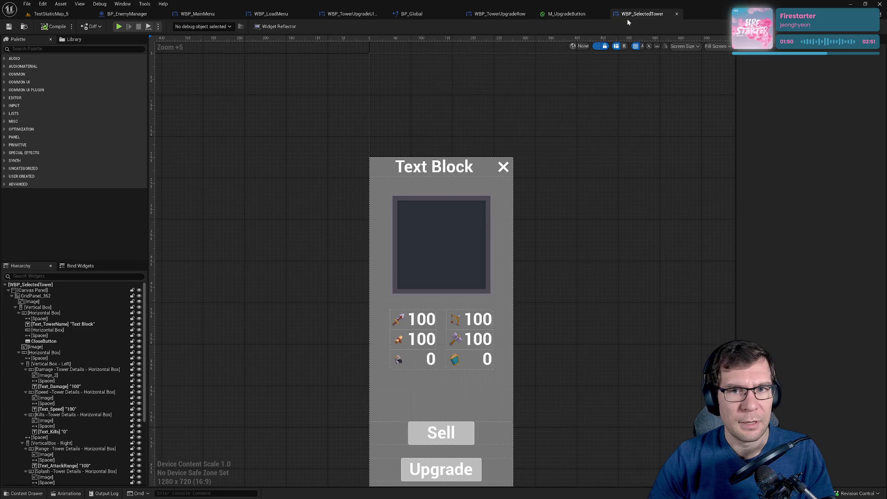
Cycle through the WBP_TowerUpgradeRow and BP_Global tabs to the WBP_TowerUpgradeUIManager designer.
click(506, 17)
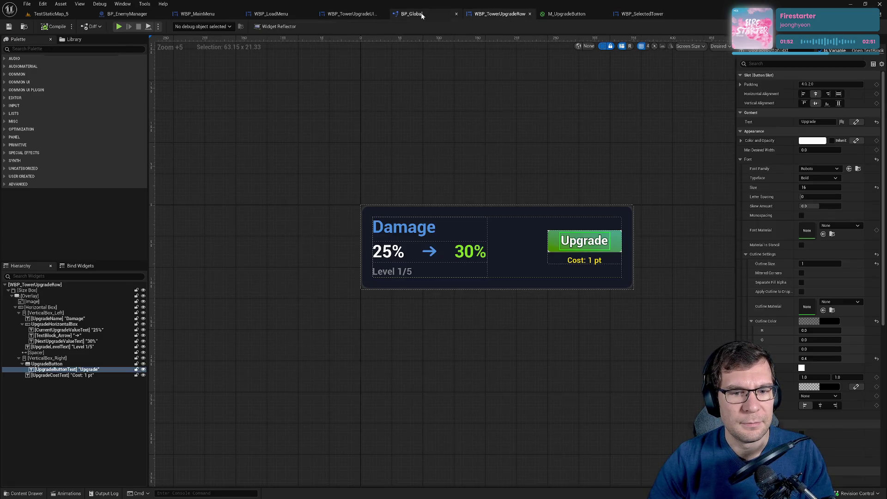
click(410, 14)
click(342, 15)
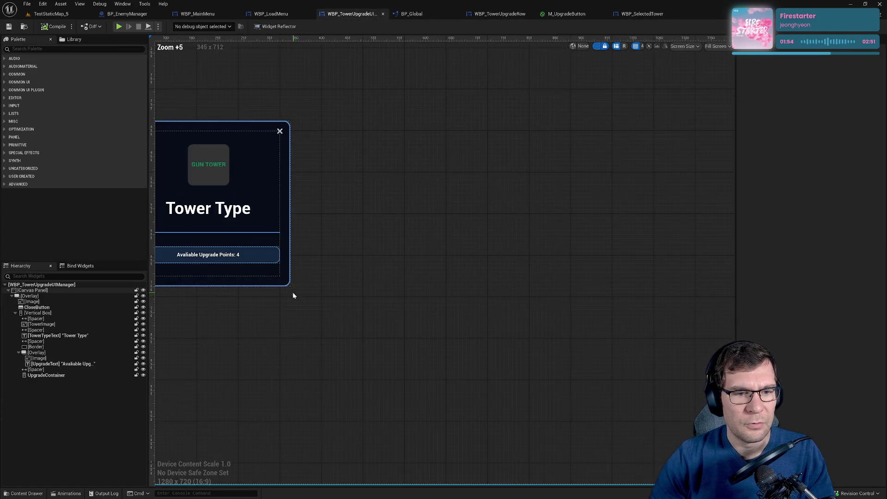
Copy the dark Tower Type [Overlay] from the upgrade UI manager's Hierarchy and go to WBP_SelectedTower.
click(35, 296)
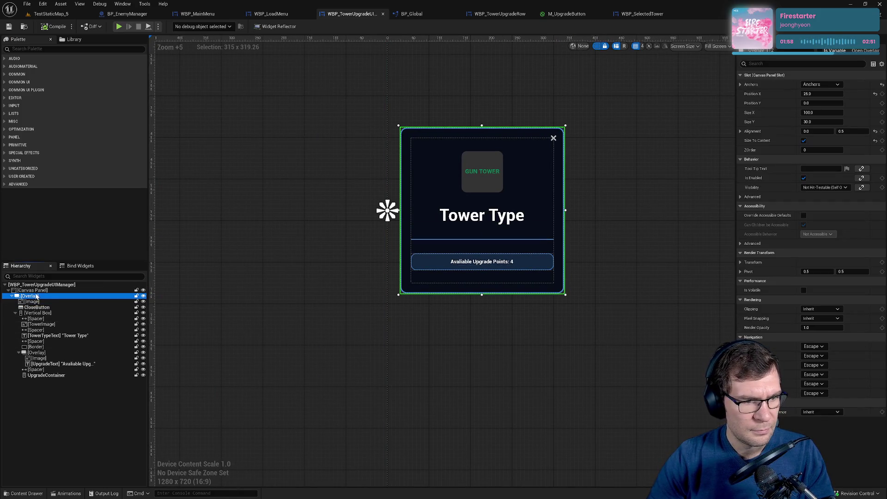
click(37, 290)
click(89, 296)
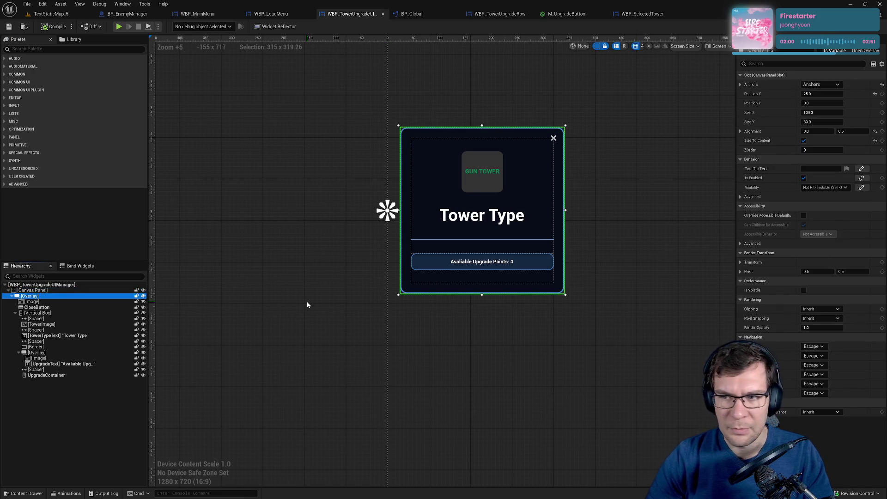
right_click(89, 296)
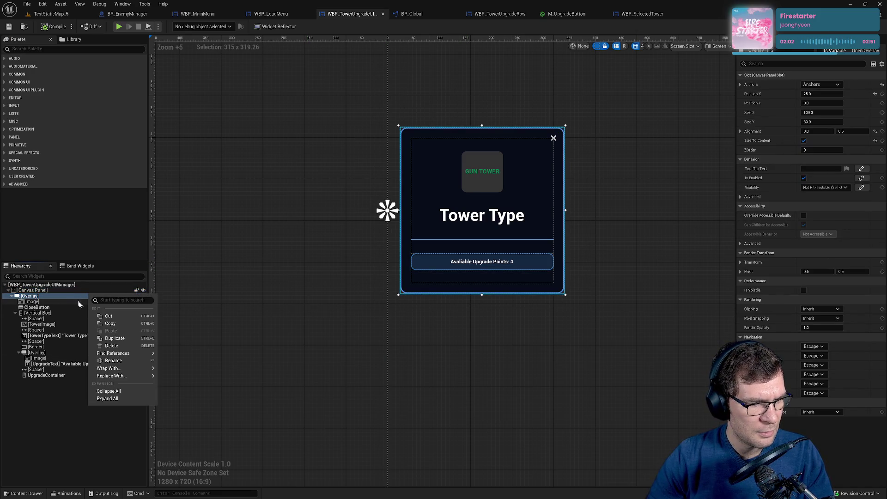
click(129, 325)
click(642, 14)
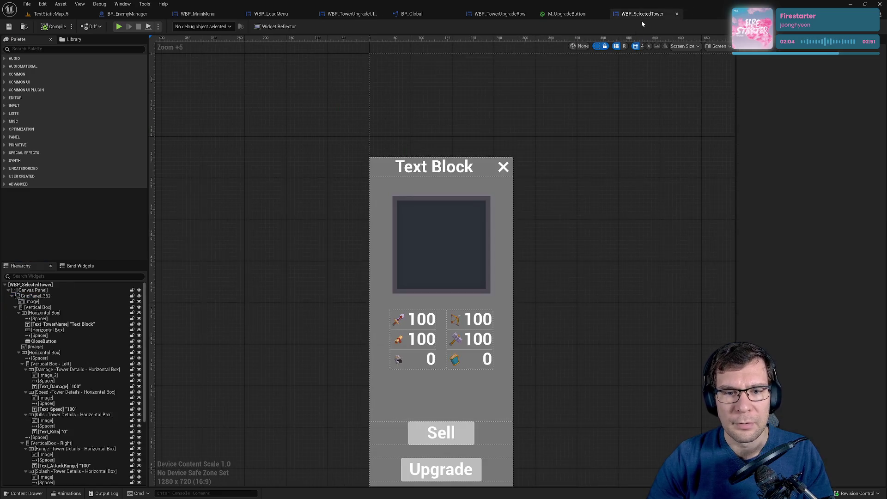
Paste the copied Overlay into WBP_SelectedTower's Canvas Panel.
right_click(528, 222)
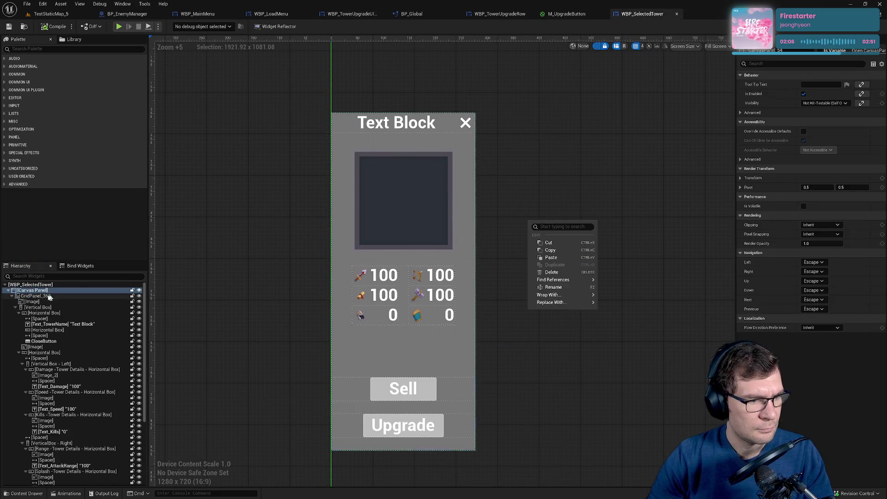
click(12, 296)
right_click(46, 291)
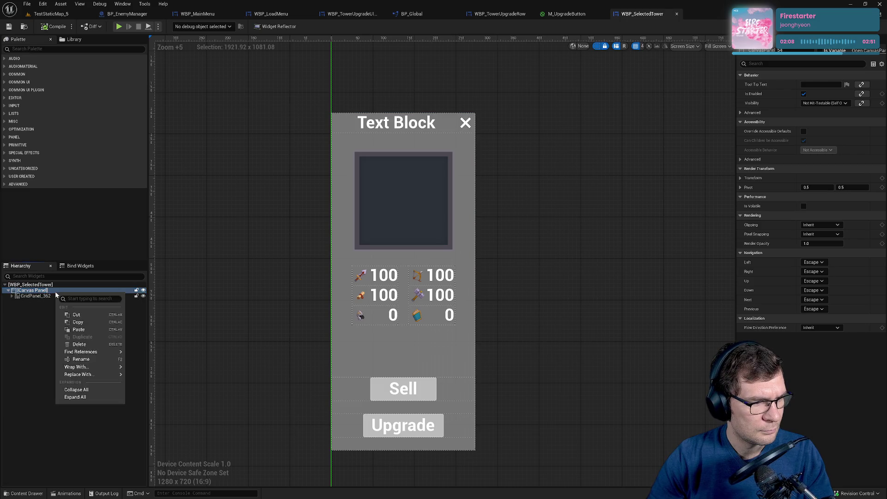
click(50, 333)
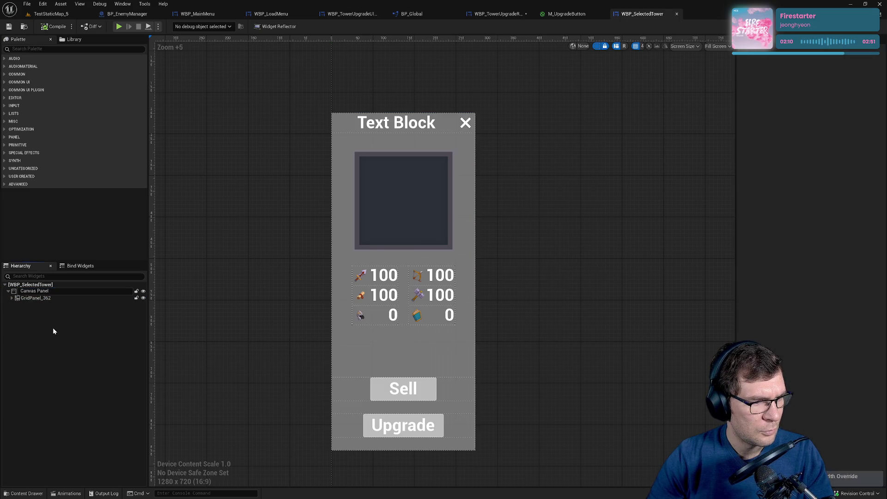
click(40, 300)
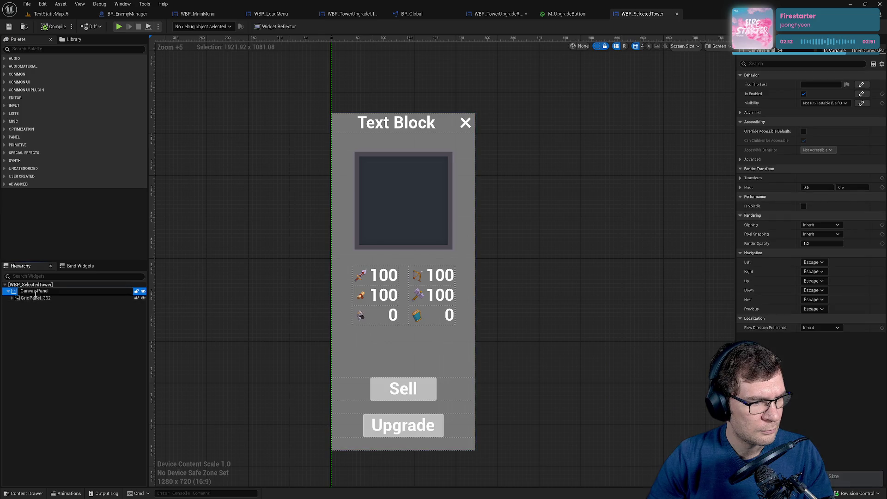
click(37, 291)
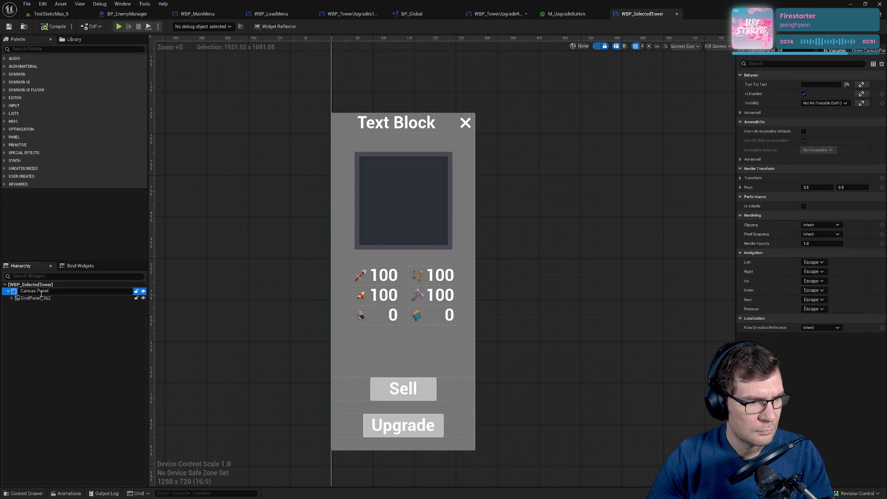
click(71, 321)
click(35, 290)
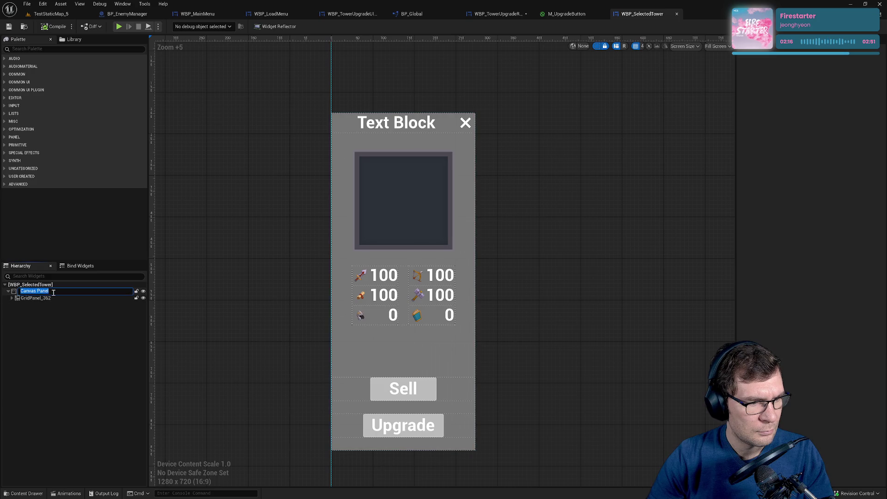
right_click(28, 291)
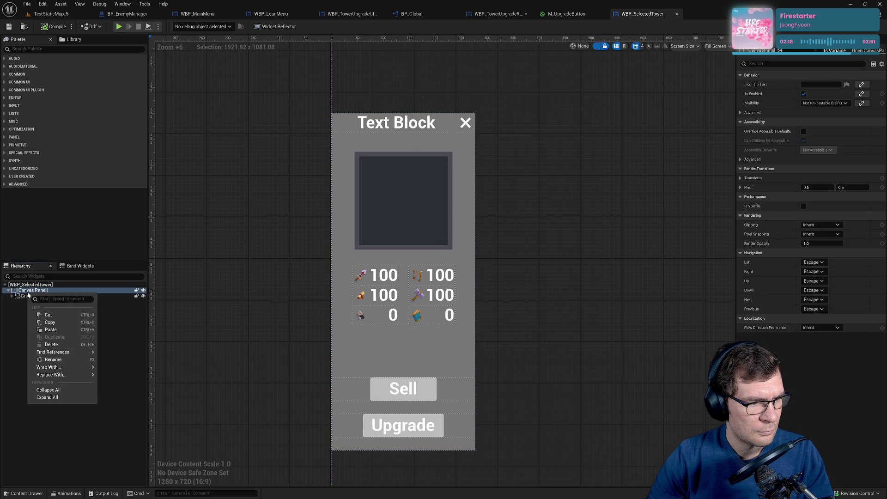
click(51, 329)
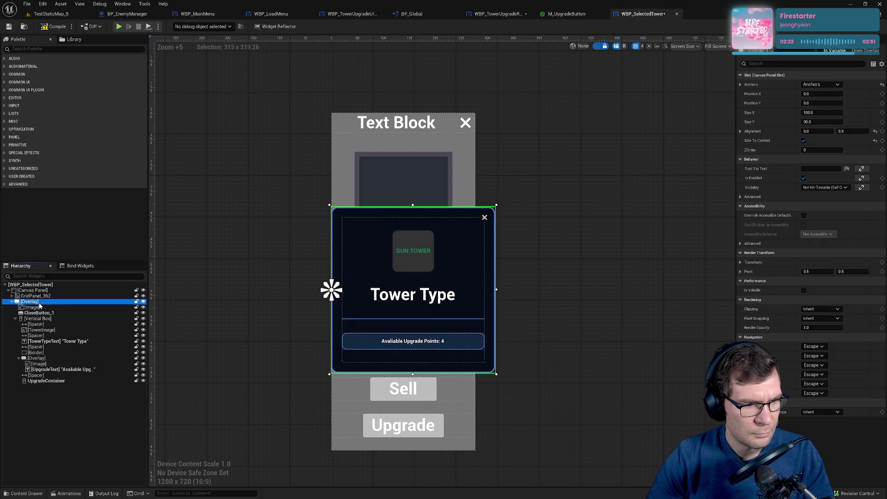
Delete every child from [Image] through UpgradeContainer inside the pasted Overlay.
click(39, 307)
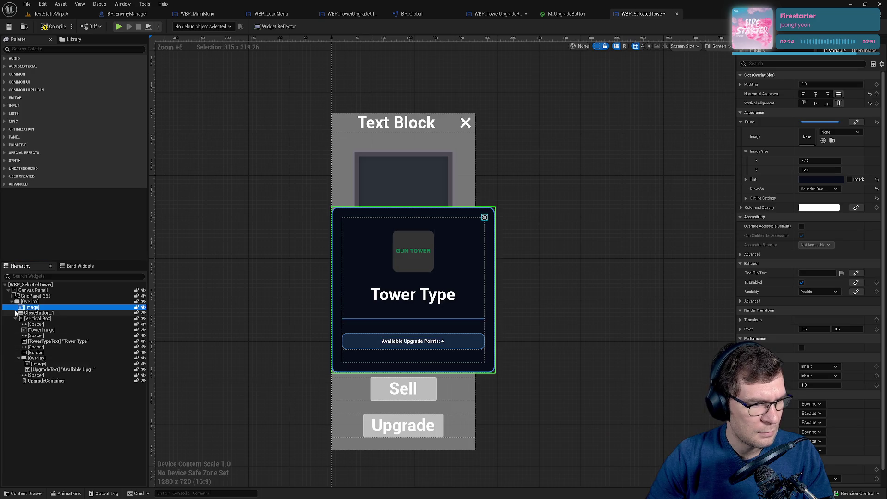
shift+click(43, 381)
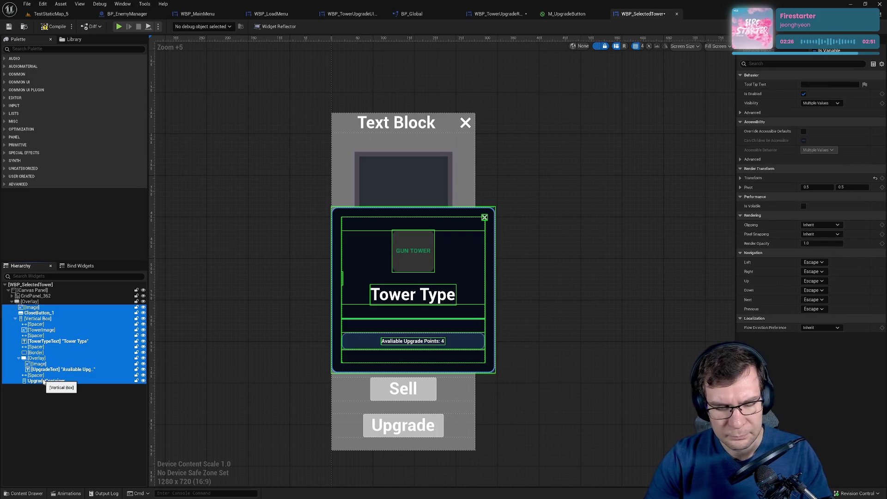
key(Delete)
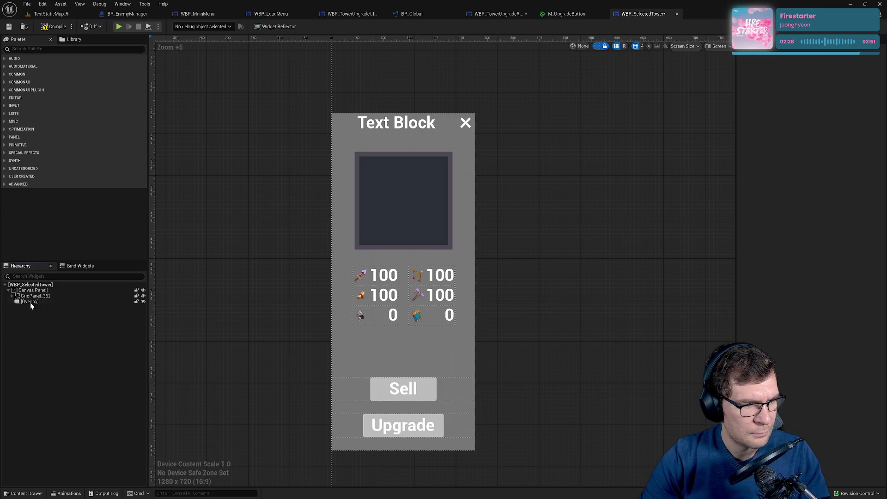
click(31, 302)
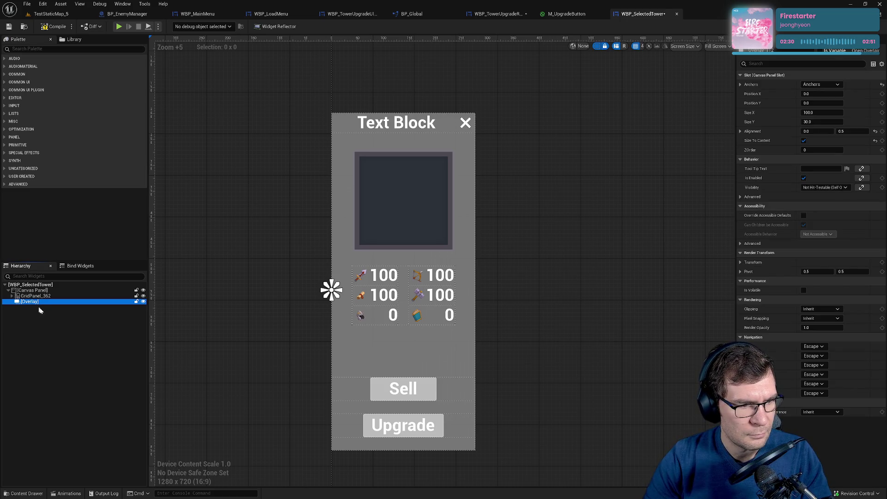
Rearrange the Hierarchy so the dark rounded Image sits back inside the Overlay.
drag(32, 301, 29, 297)
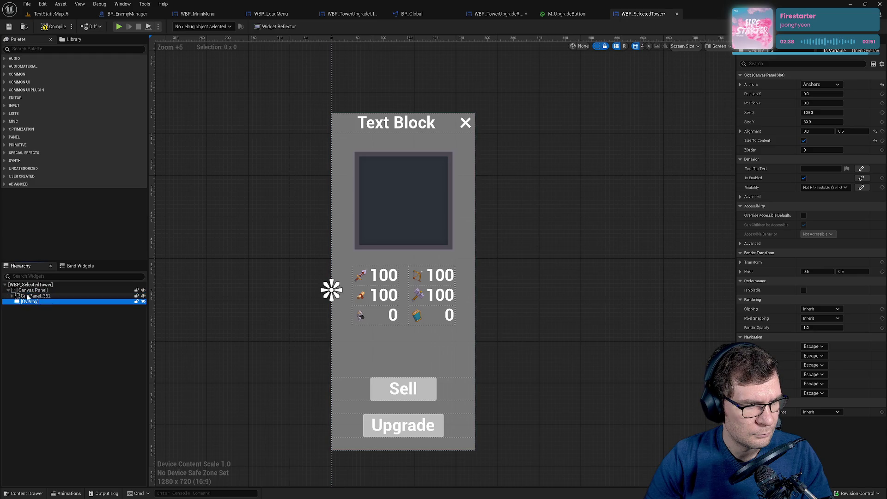
double_click(28, 302)
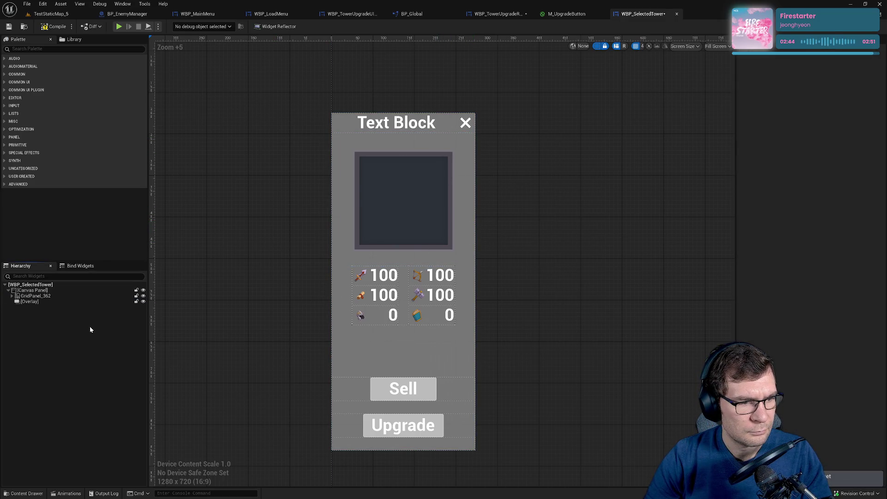
click(32, 308)
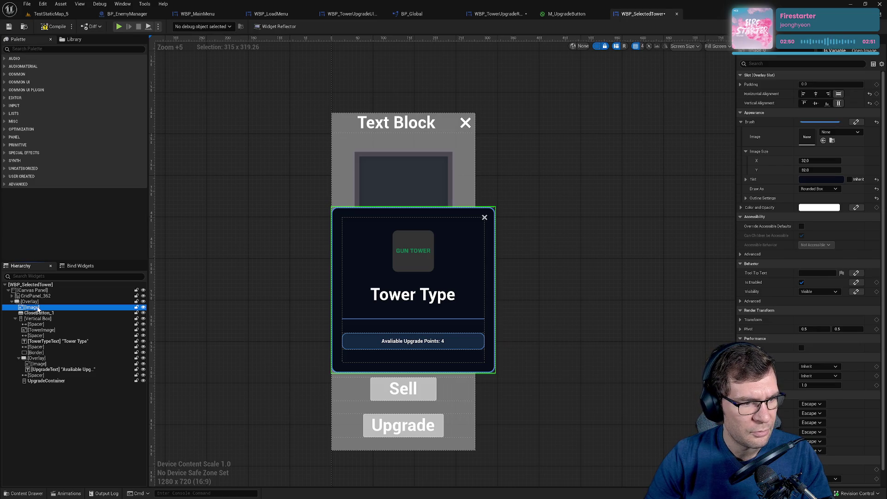
drag(38, 308, 34, 299)
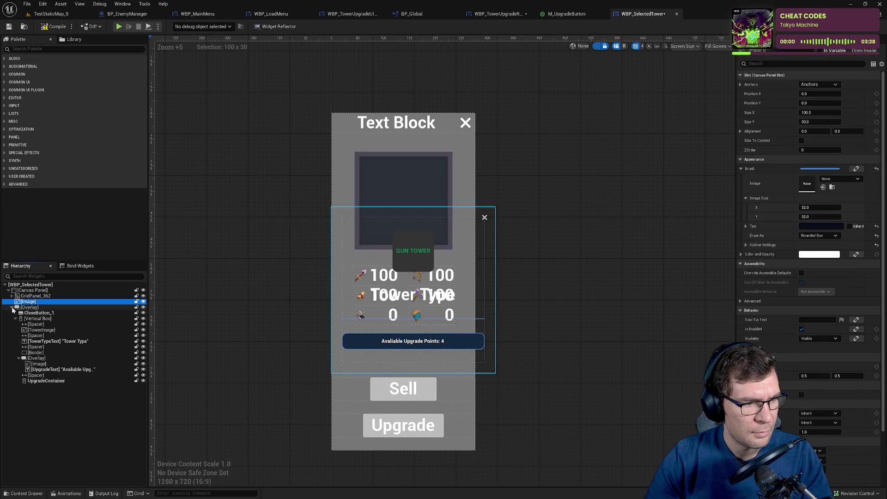
click(12, 308)
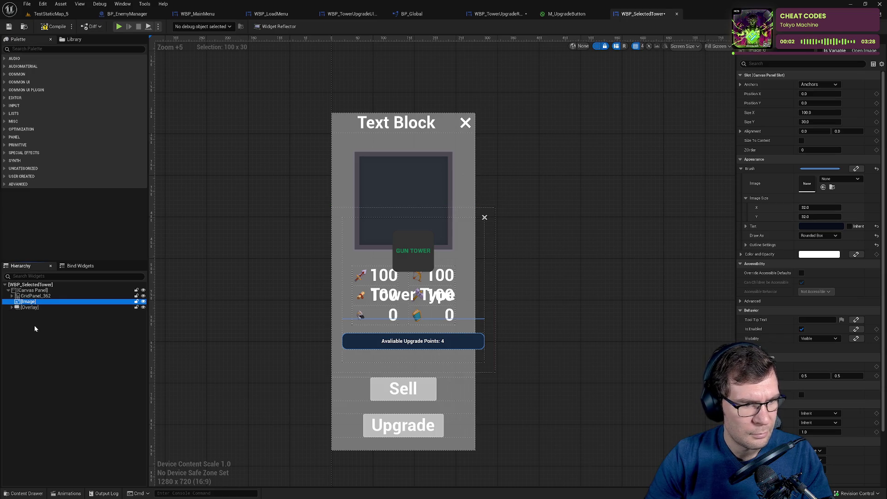
drag(30, 301, 40, 293)
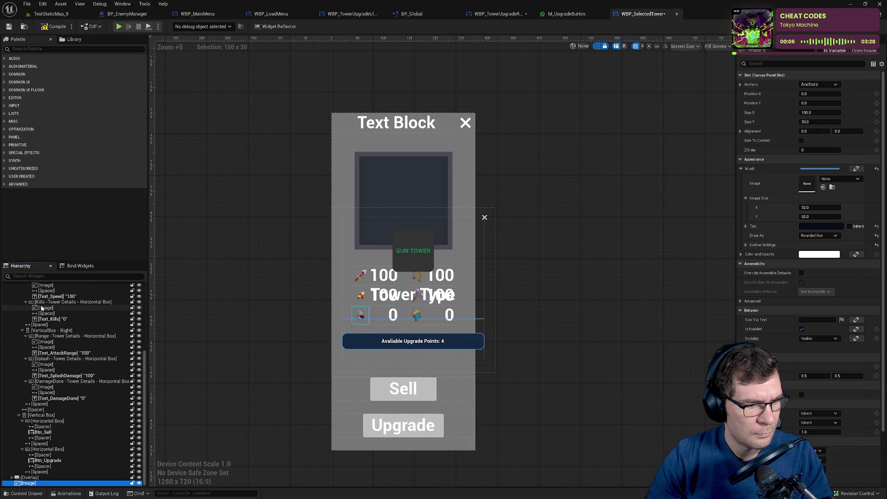
click(16, 301)
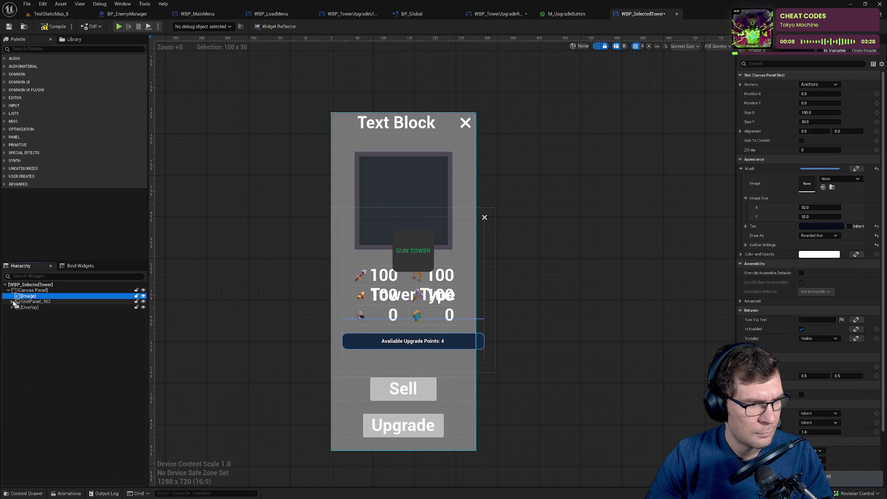
drag(28, 296, 29, 308)
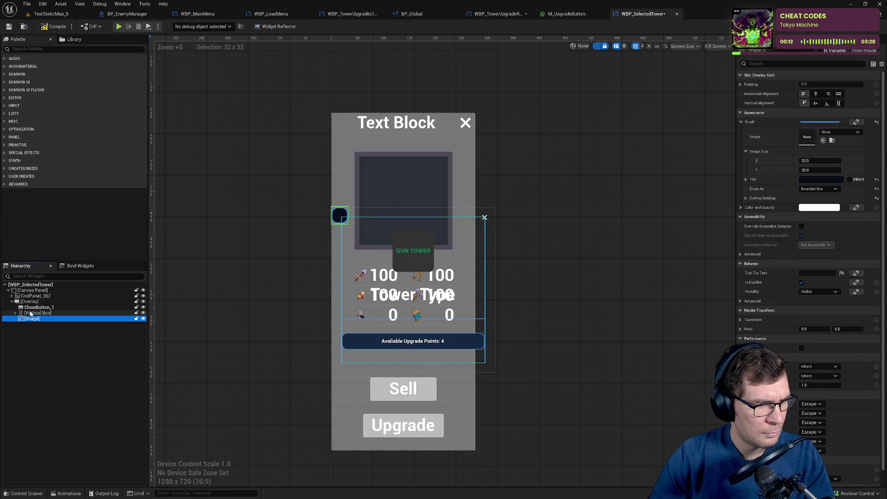
Delete the Overlay's Vertical Box and CloseButton_1.
click(31, 313)
ctrl+click(39, 308)
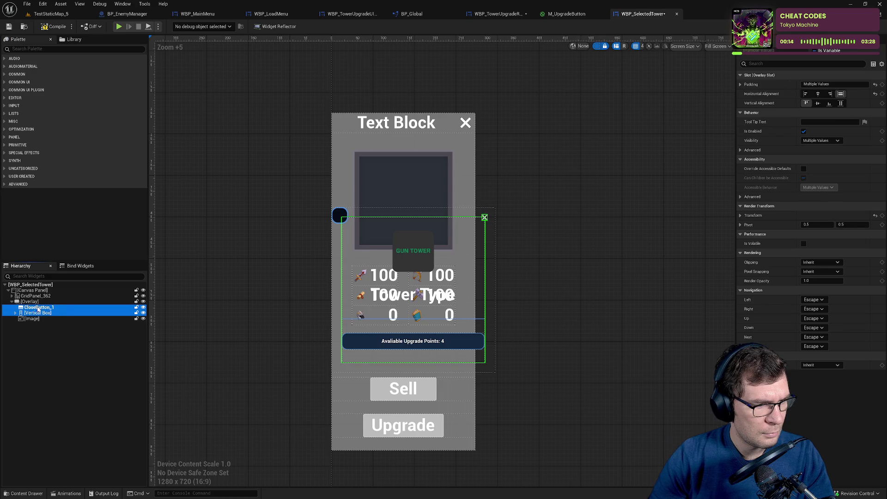
key(Delete)
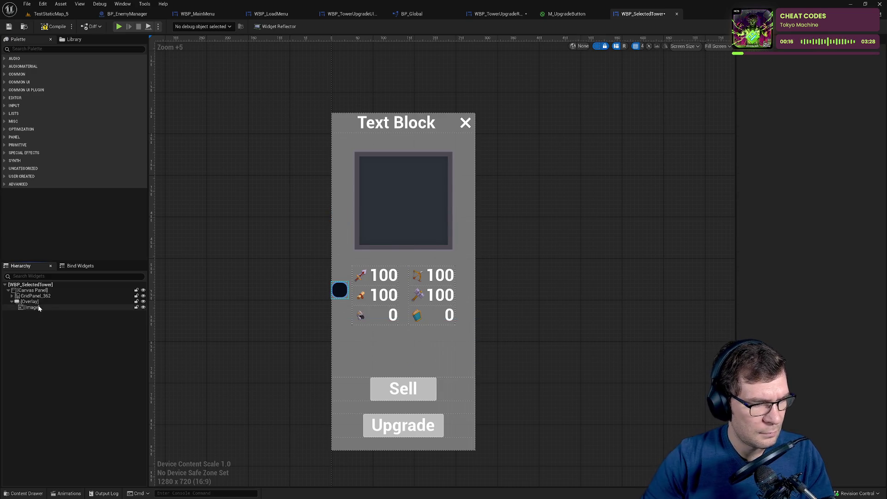
Nest GridPanel_362 inside the Overlay and hide the grey Image within GridPanel_362.
drag(34, 295, 41, 308)
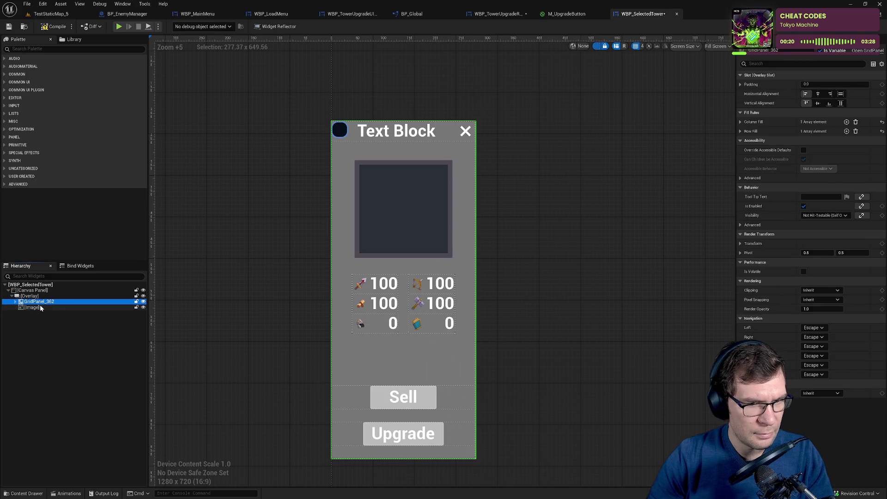
click(29, 296)
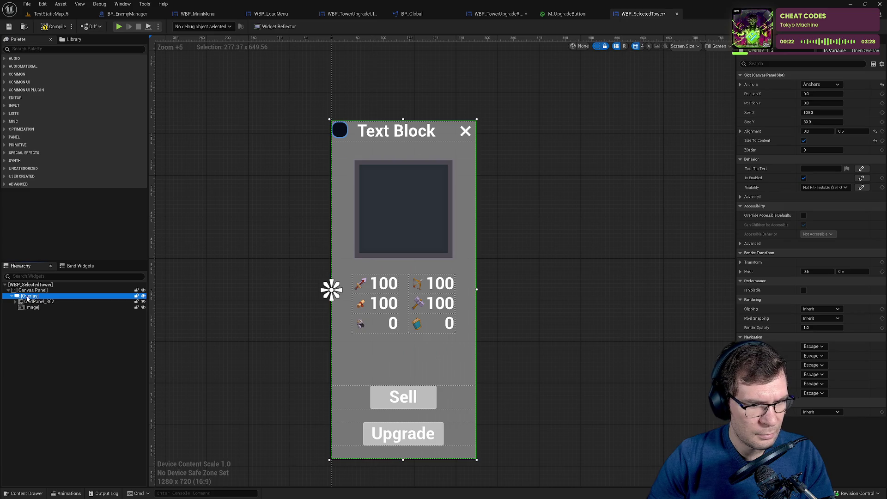
click(29, 302)
click(33, 307)
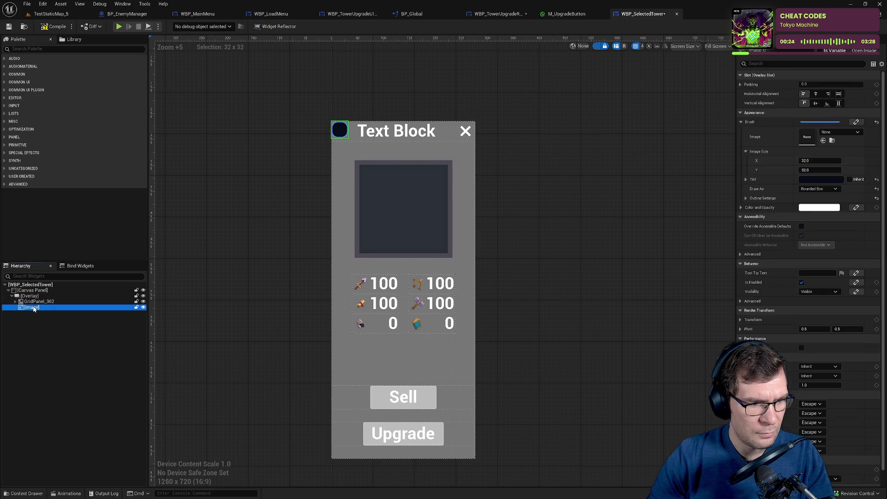
drag(31, 309, 37, 291)
scroll(28, 314, up, 10)
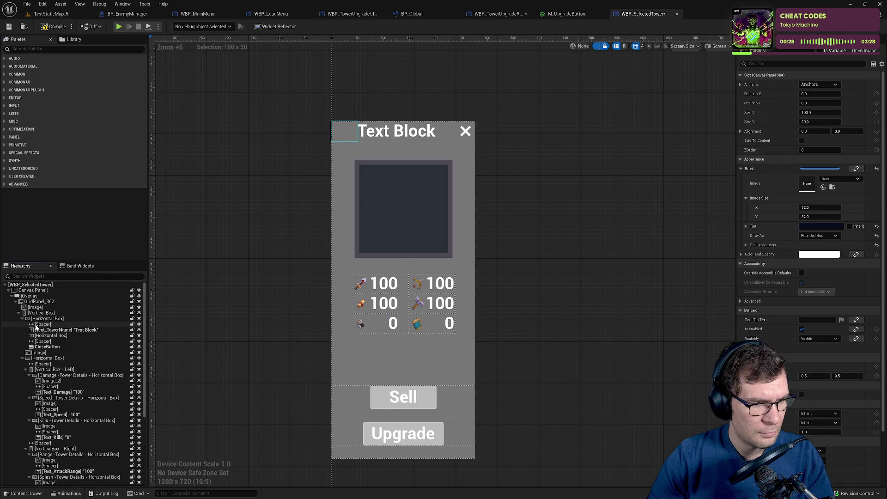
click(18, 313)
click(15, 301)
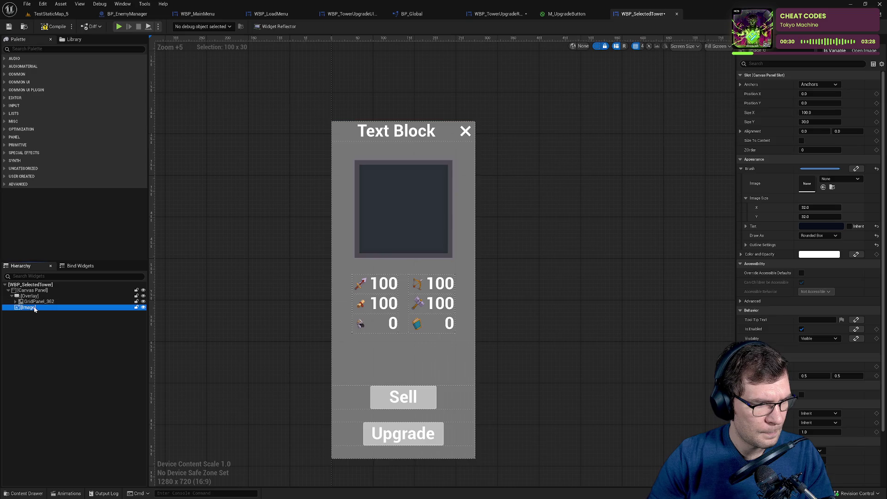
click(32, 309)
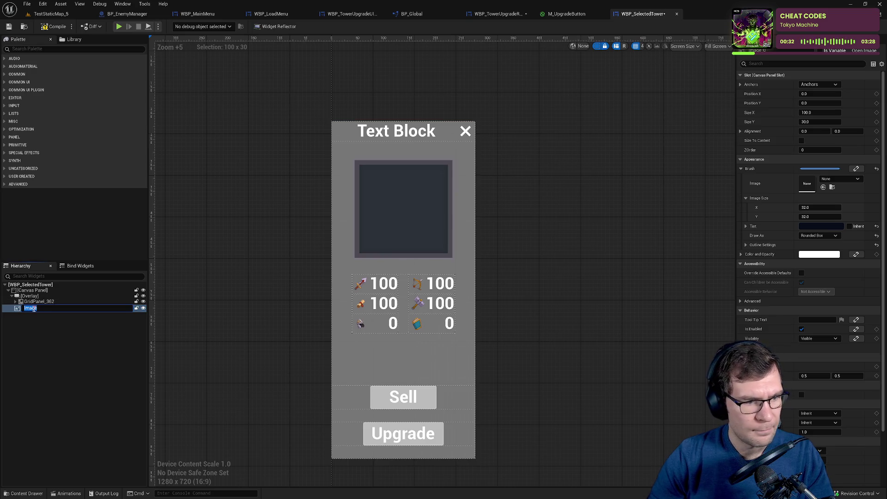
click(15, 301)
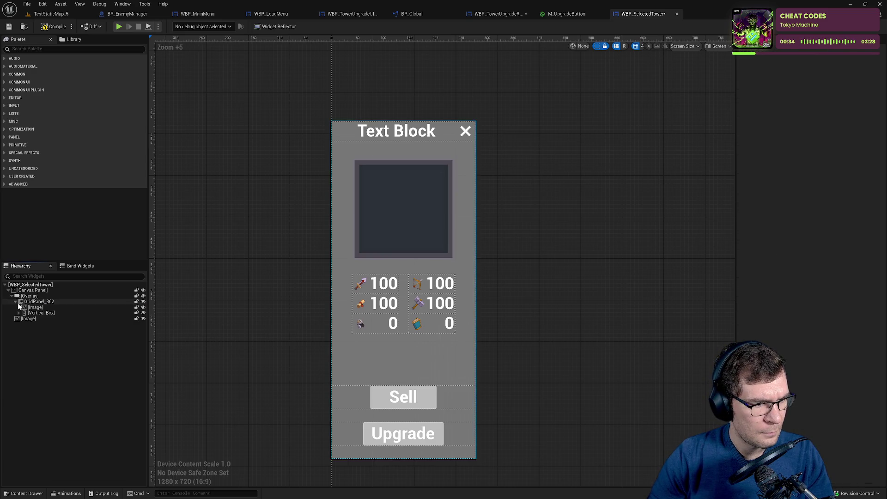
click(45, 308)
click(143, 307)
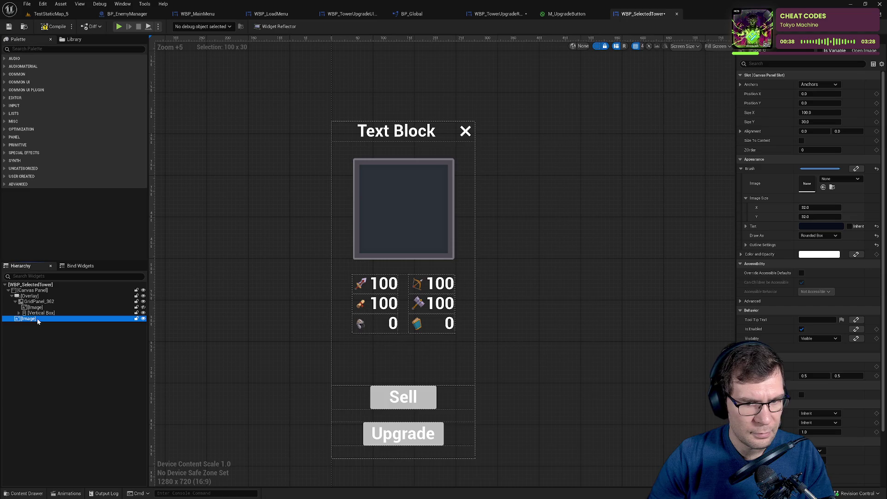
scroll(465, 301, down, 6)
scroll(465, 296, up, 3)
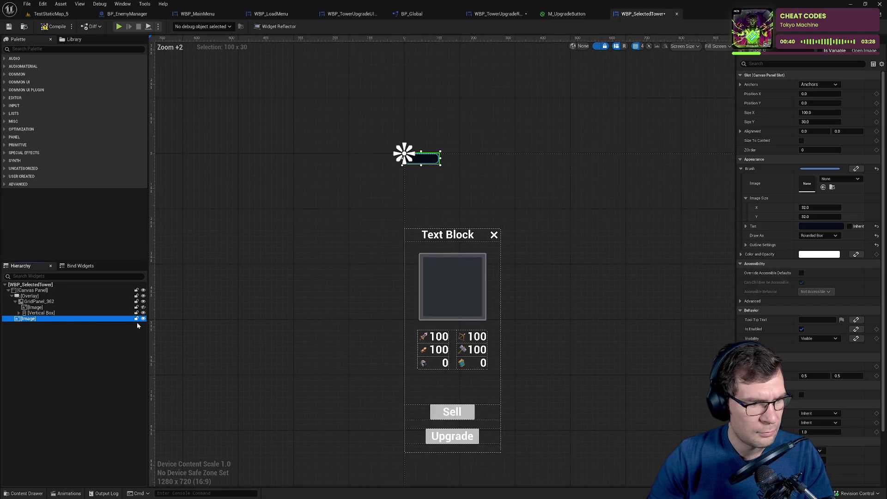
Place the dark Image in the Overlay above GridPanel_362 with Fill horizontal and vertical alignment.
drag(33, 319, 39, 303)
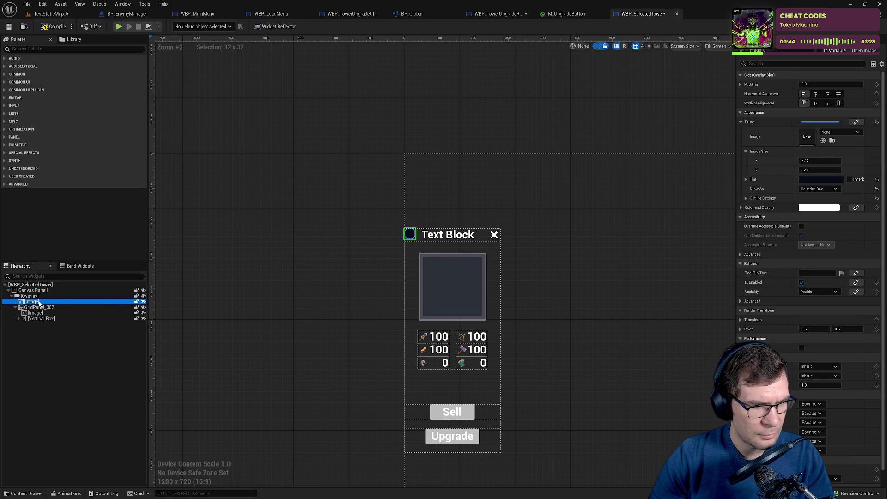
click(839, 93)
click(838, 103)
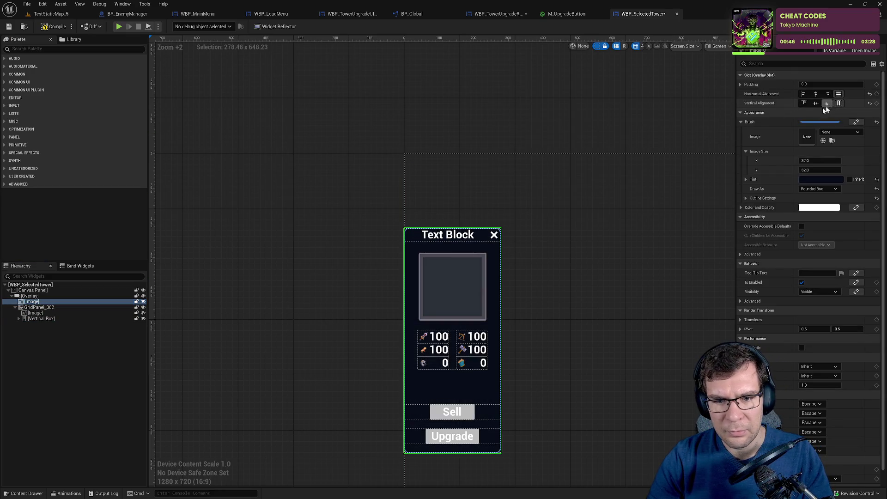
click(515, 245)
scroll(514, 198, up, 5)
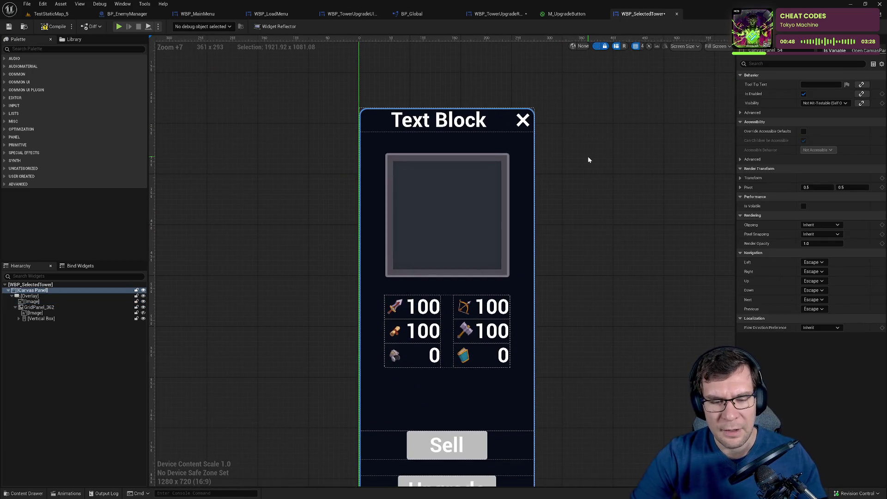
mouse_move(584, 162)
mouse_down()
mouse_move(614, 133)
mouse_move(628, 89)
mouse_up()
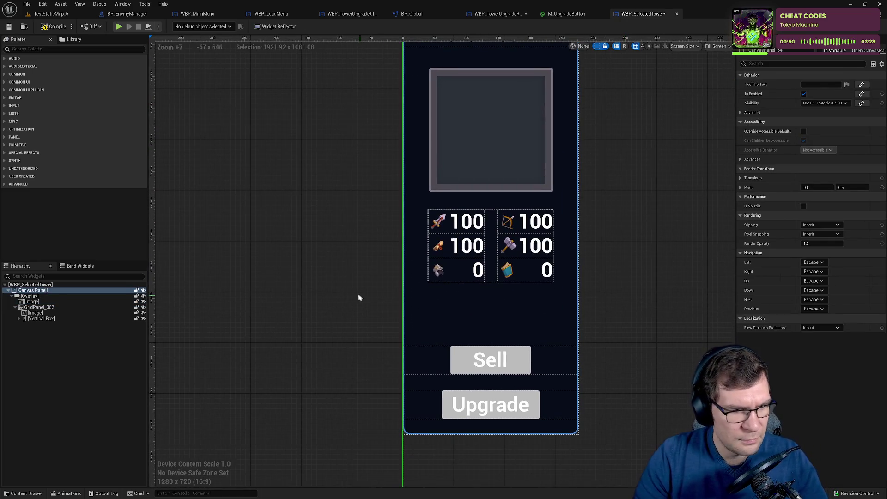
Delete the grey grid Image from GridPanel_362 and select the title Text Block.
click(35, 314)
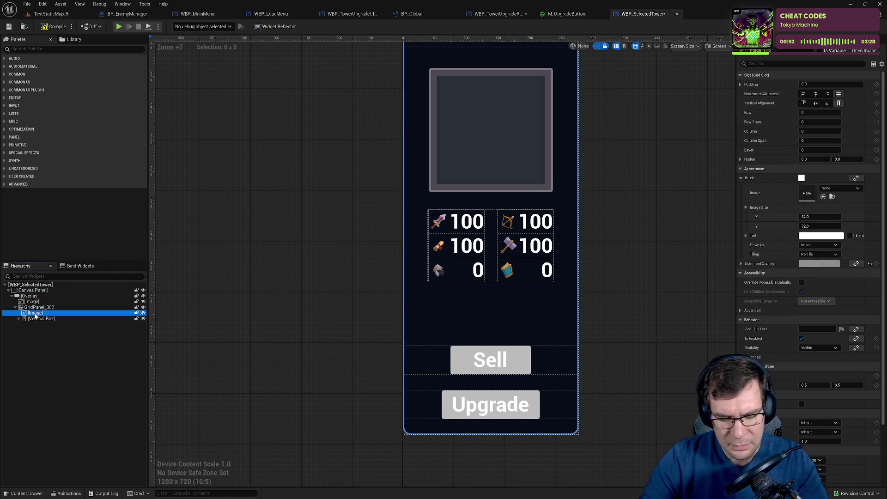
key(Delete)
scroll(305, 304, down, 2)
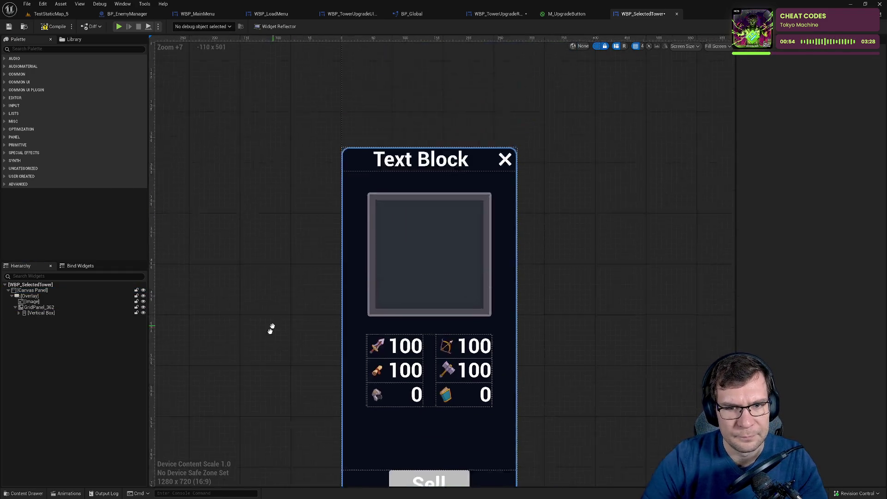
drag(338, 287, 375, 246)
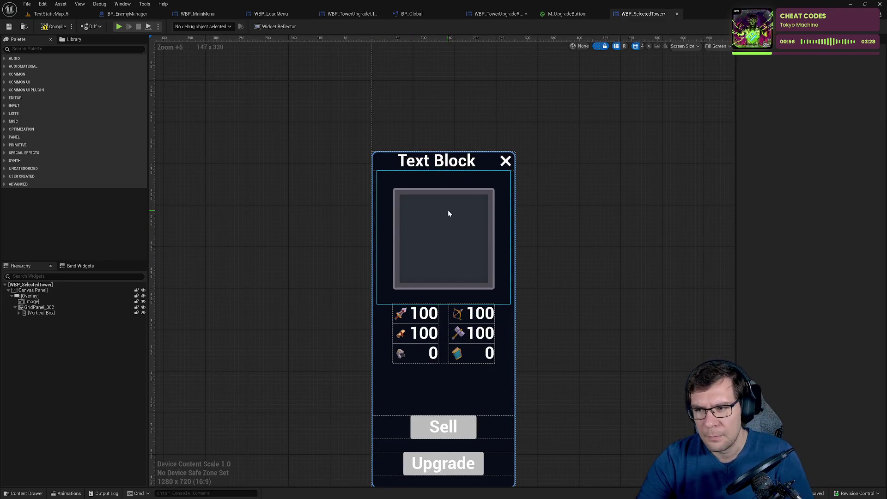
click(448, 169)
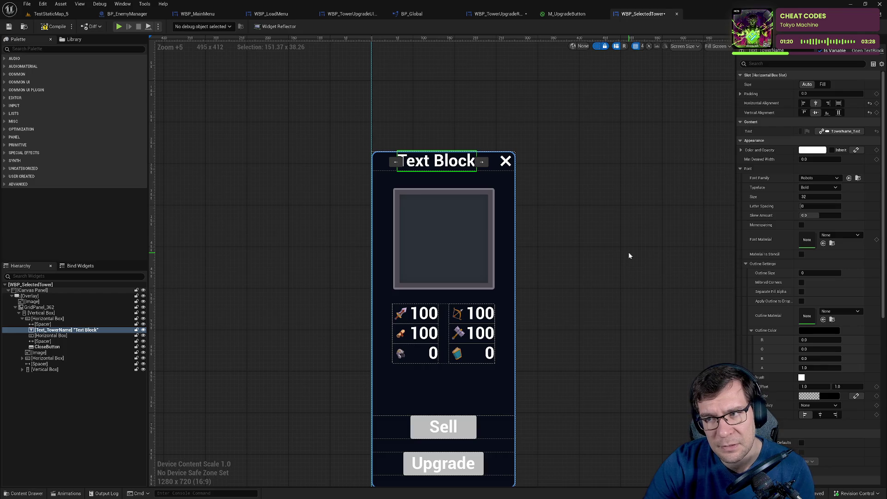
Save WBP_SelectedTower and WBP_TowerUpgradeRow.
drag(561, 193, 596, 186)
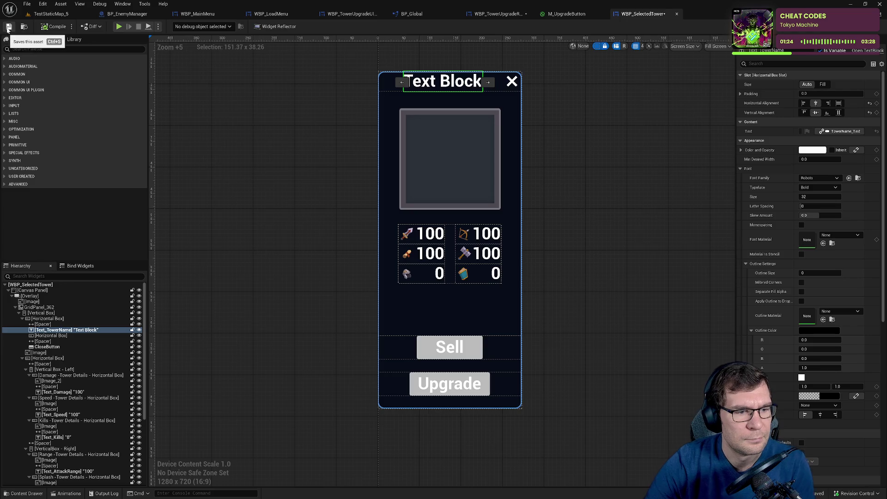
click(9, 27)
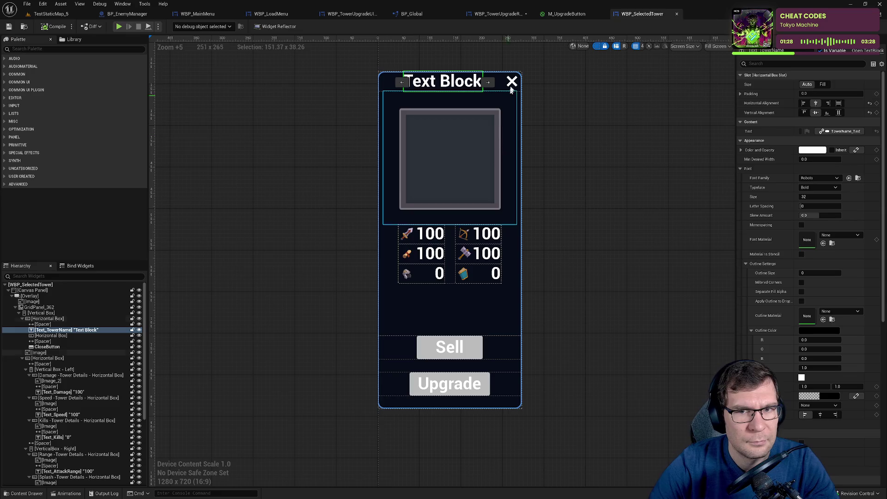
click(496, 13)
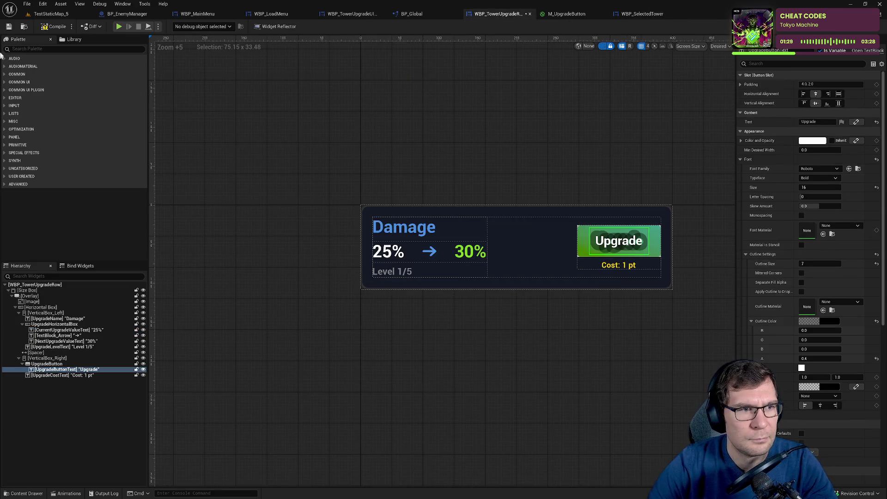
click(8, 26)
Reorder the editor tabs and bring up WBP_TowerUpgradeUIManager's Tower Type Overlay for reference.
click(631, 15)
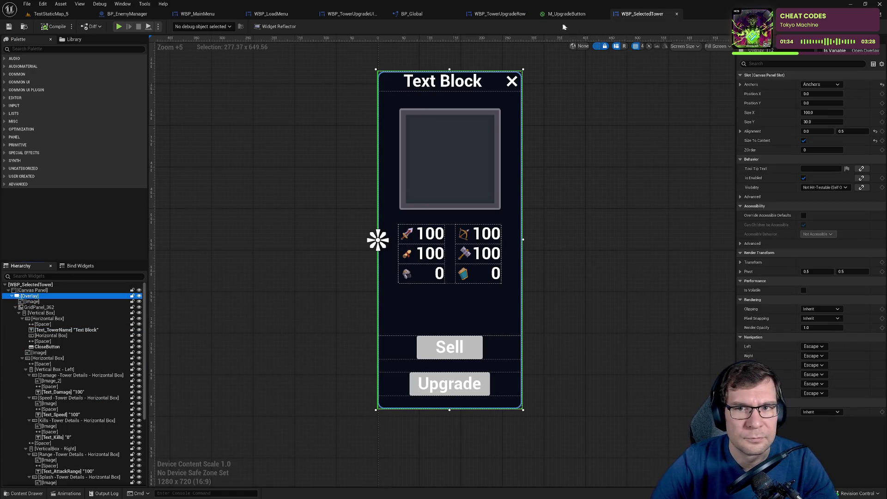
click(499, 13)
click(528, 15)
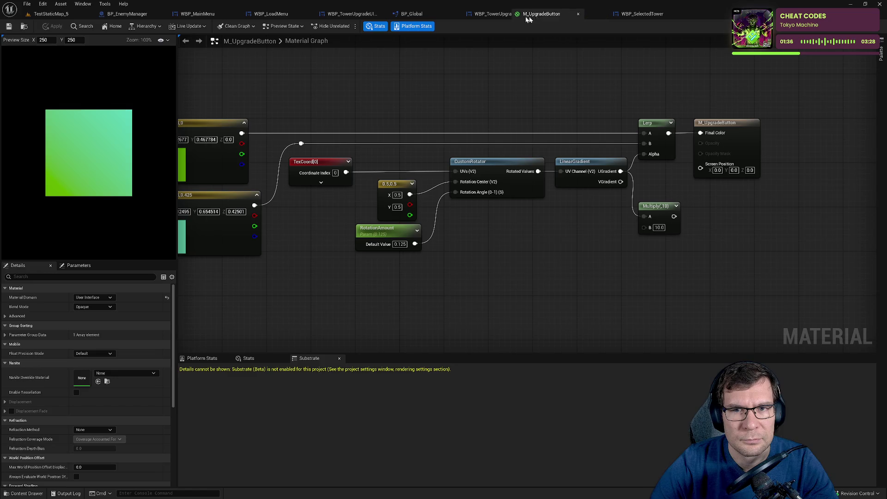
drag(528, 15, 592, 15)
click(568, 16)
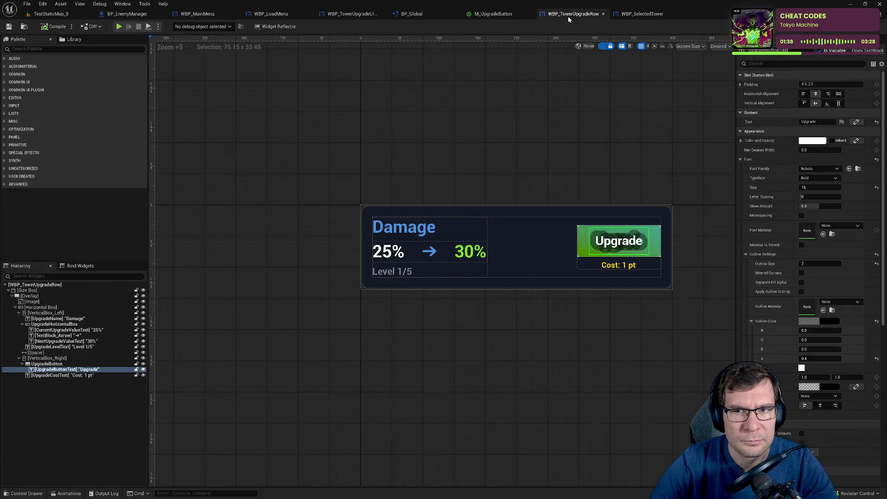
click(411, 14)
click(352, 14)
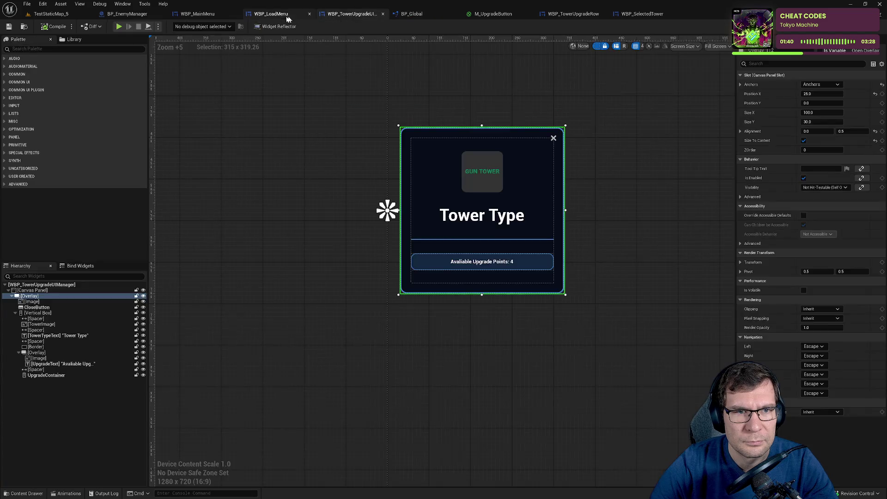
click(287, 17)
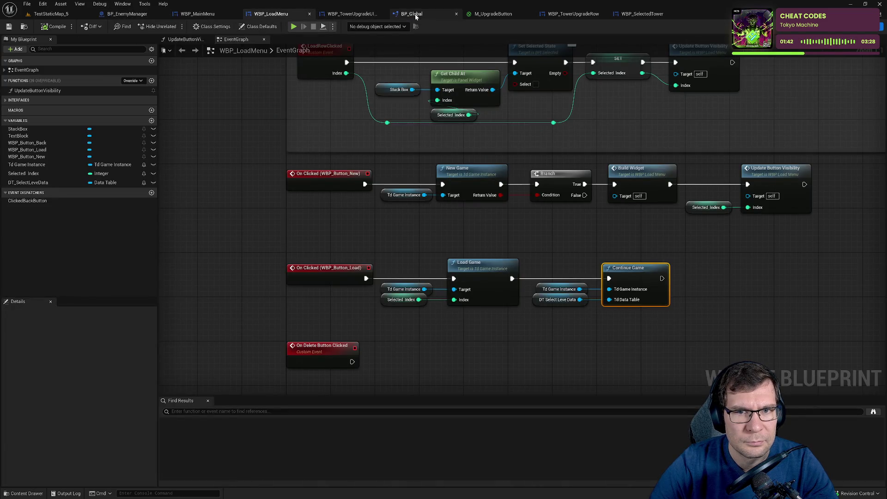
click(573, 14)
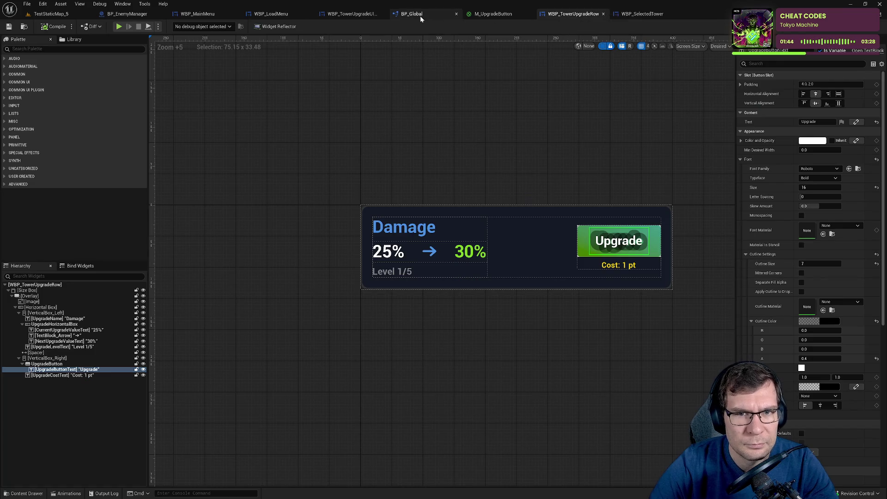
click(362, 16)
drag(362, 16, 587, 12)
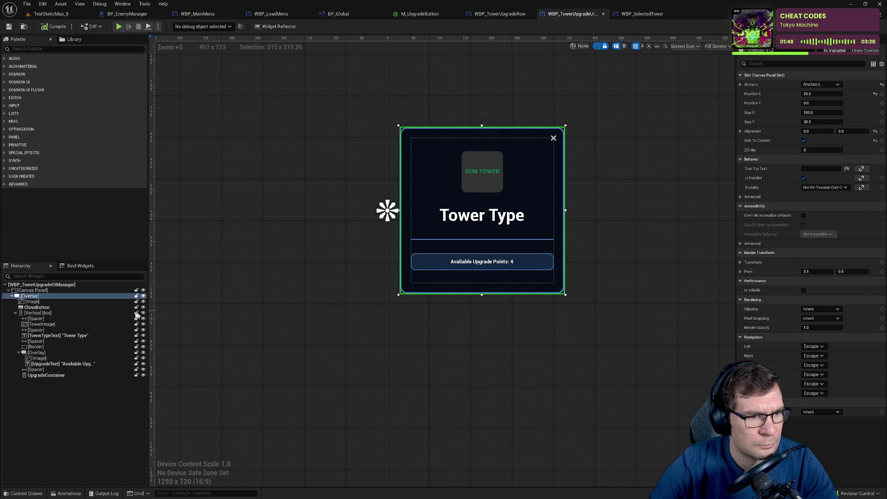
click(16, 312)
double_click(45, 297)
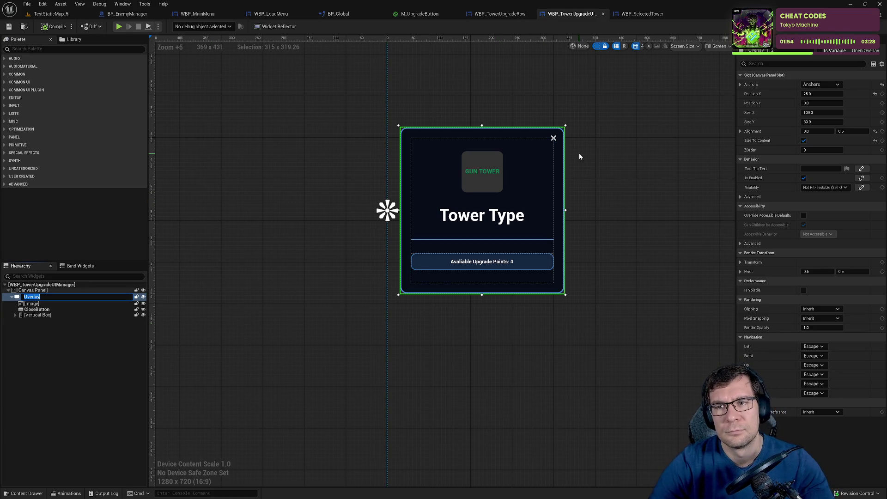
In WBP_SelectedTower, set the Overlay's canvas slot Position X to 25 and save the widget.
click(635, 14)
click(54, 291)
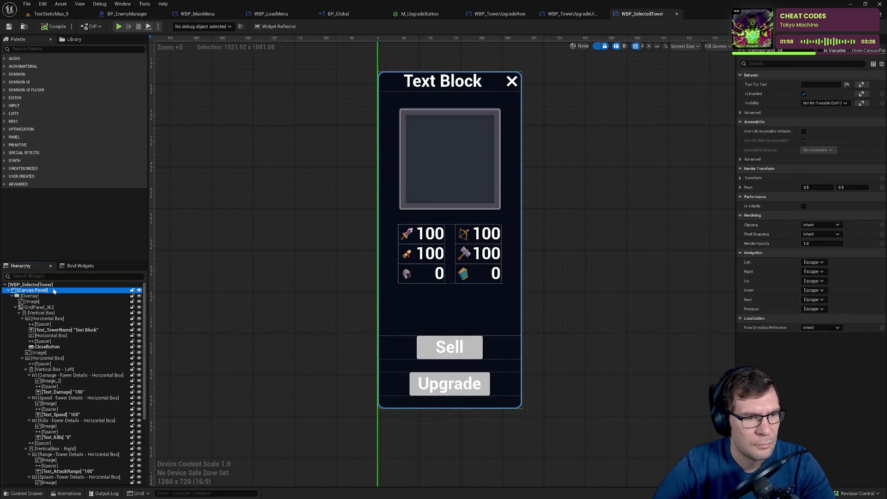
click(31, 296)
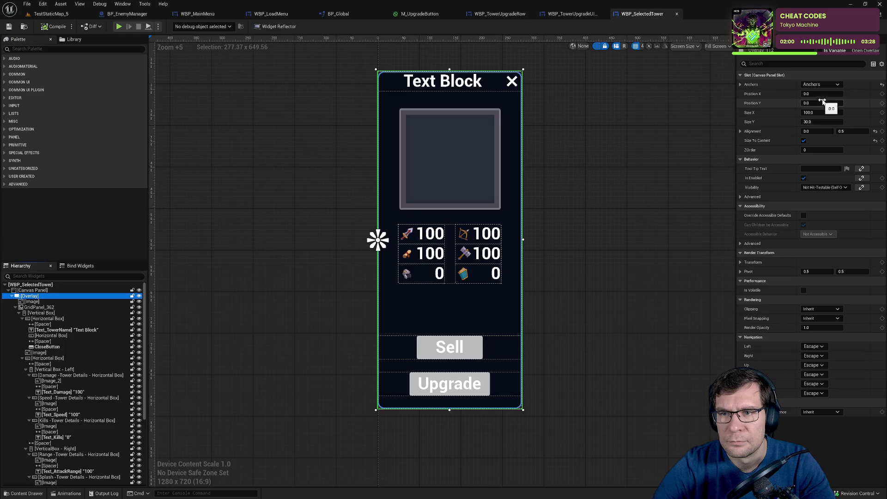
click(823, 95)
text(25)
key(Return)
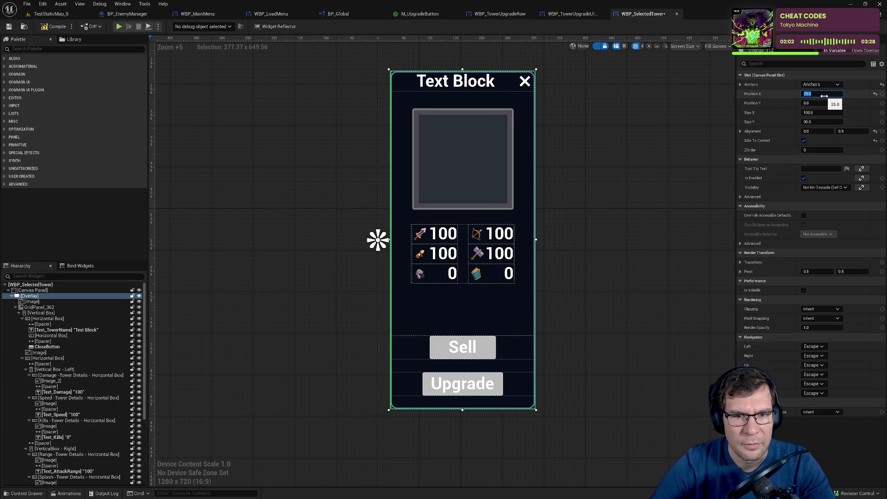
click(280, 332)
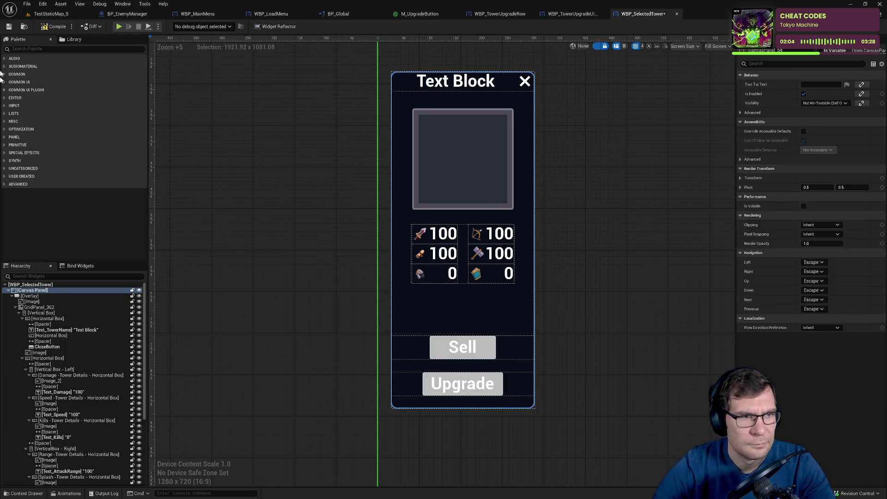
click(16, 28)
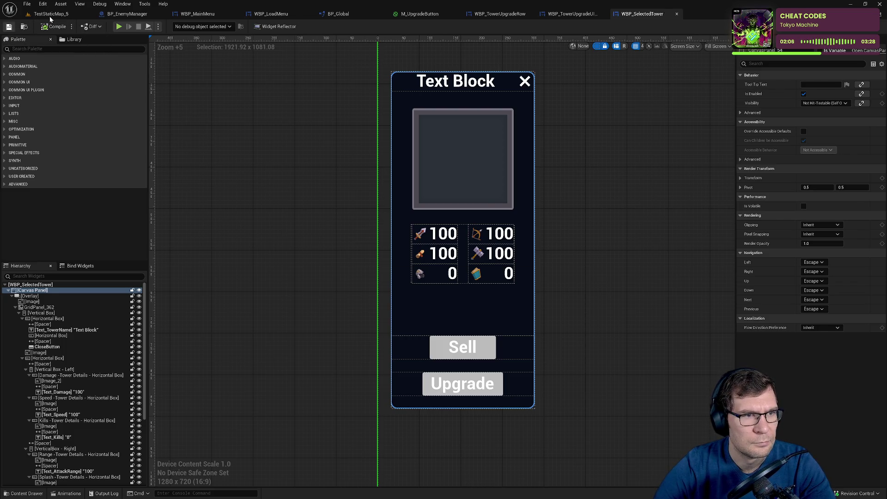
Back in TestStaticMap_5, enlarge the level viewport and start a play-in-editor test.
click(49, 13)
drag(326, 131, 326, 425)
key(alt+p)
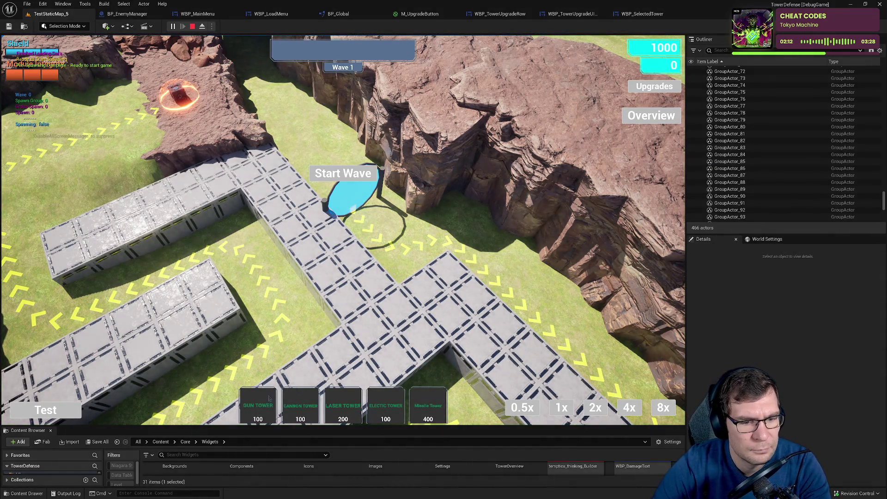
Place a Gun Tower on the path and bring up its upgrade panel.
click(258, 405)
click(346, 298)
click(62, 331)
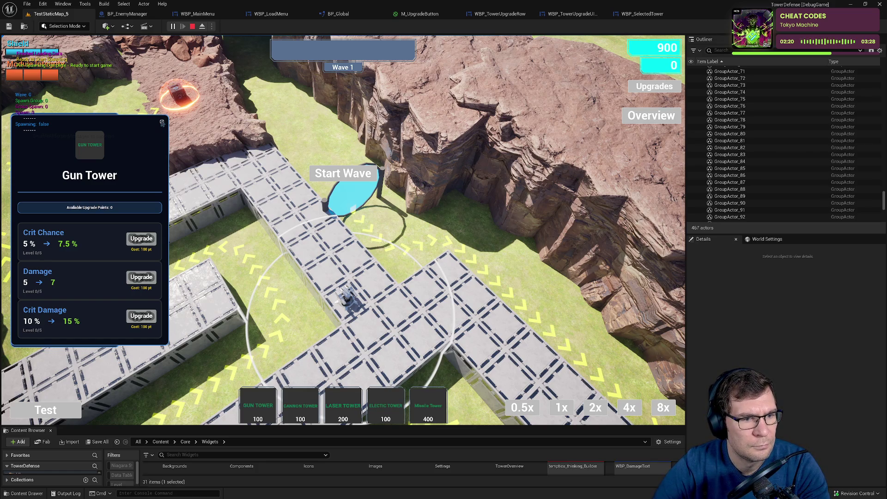
In WBP_TowerUpgradeRow, set the Upgrade button text Outline Size to 1.
click(407, 14)
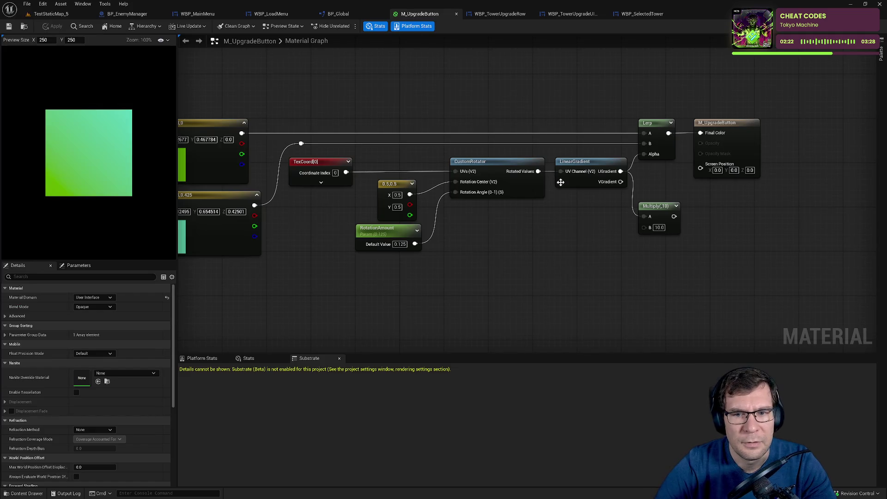
click(499, 13)
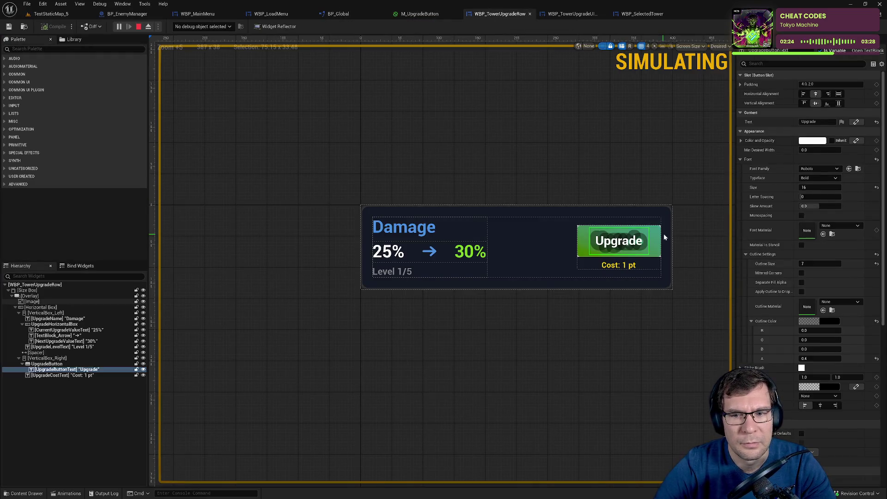
click(820, 264)
text(1)
key(Return)
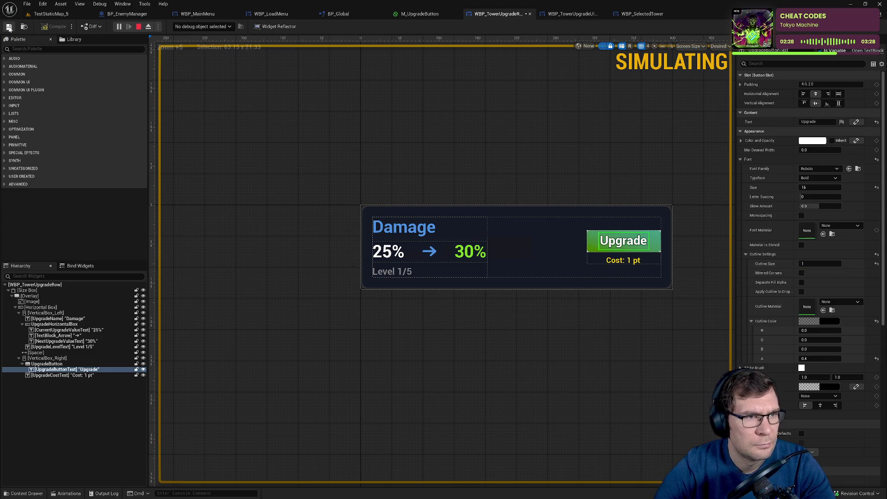
Return to TestStaticMap_5, move the game camera, and end the play session.
click(49, 14)
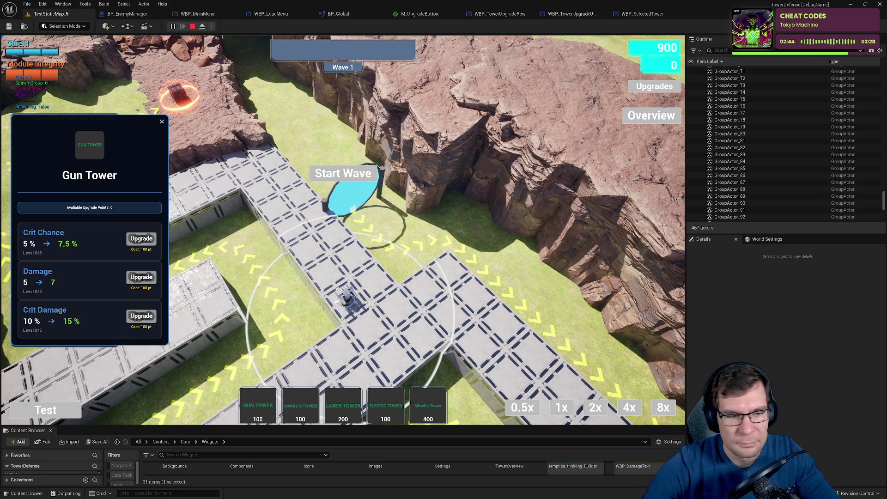
key(q)
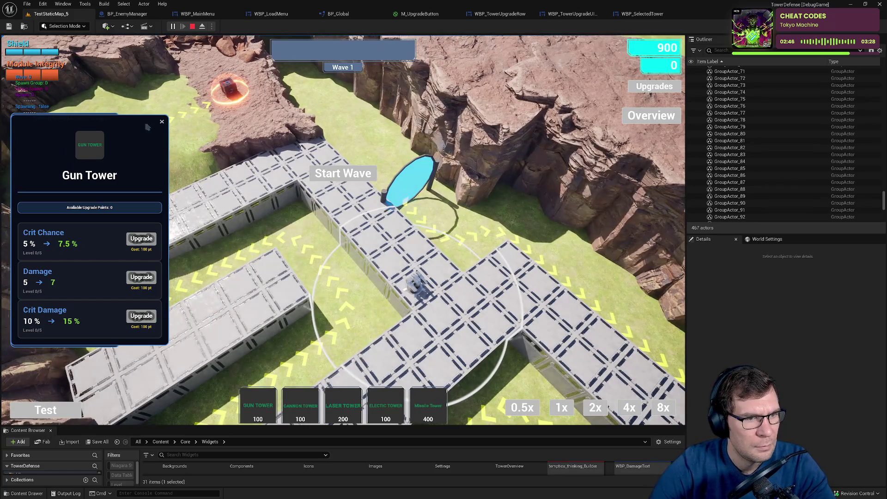
click(192, 27)
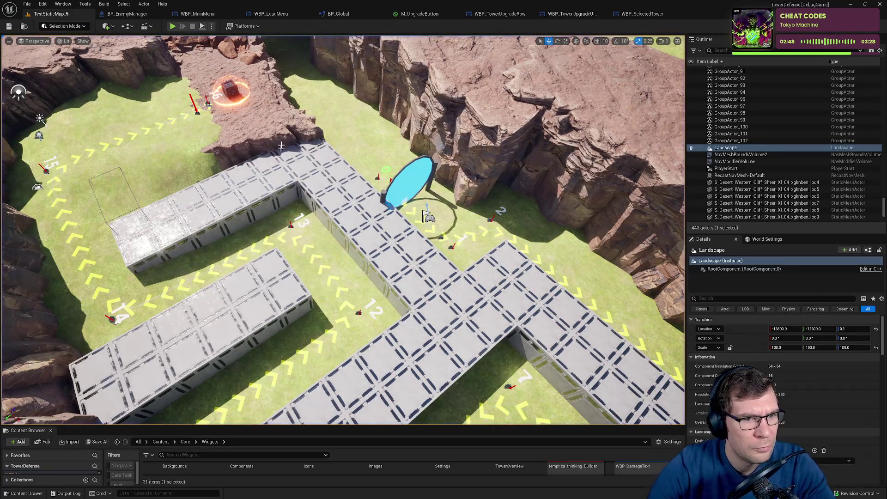
Start a new play-in-editor session and resume from the pause menu.
key(alt+p)
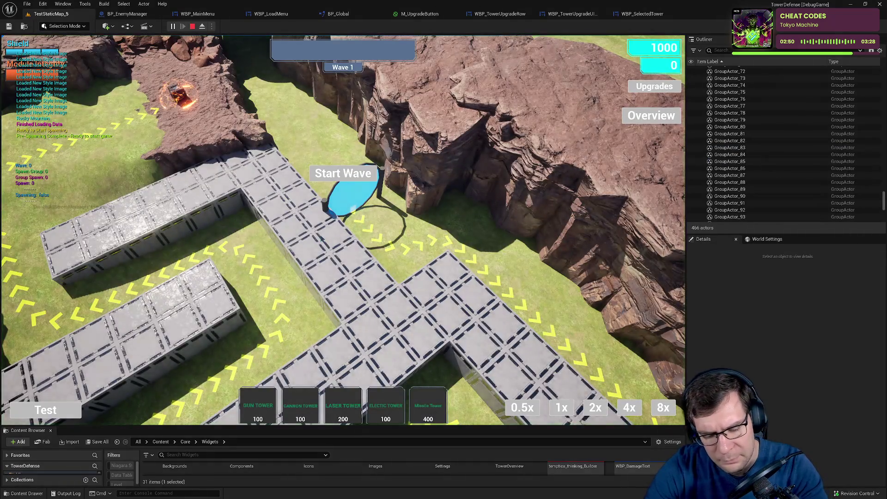
key(Escape)
click(342, 205)
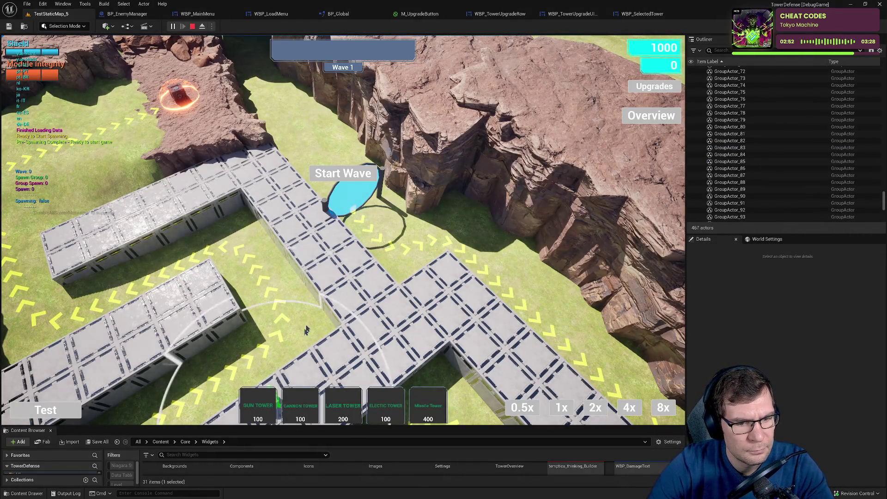
Place a Gun Tower, view its upgrade panel, then close both panels.
click(326, 270)
click(73, 338)
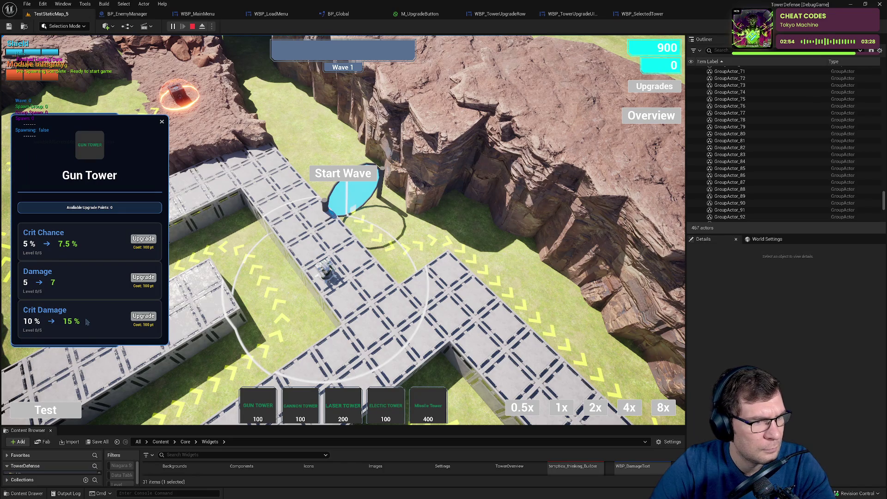
click(162, 123)
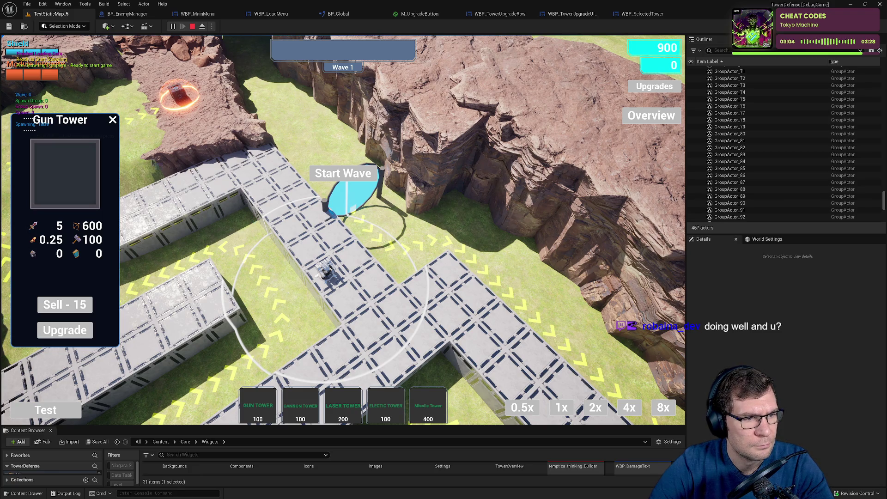
click(115, 121)
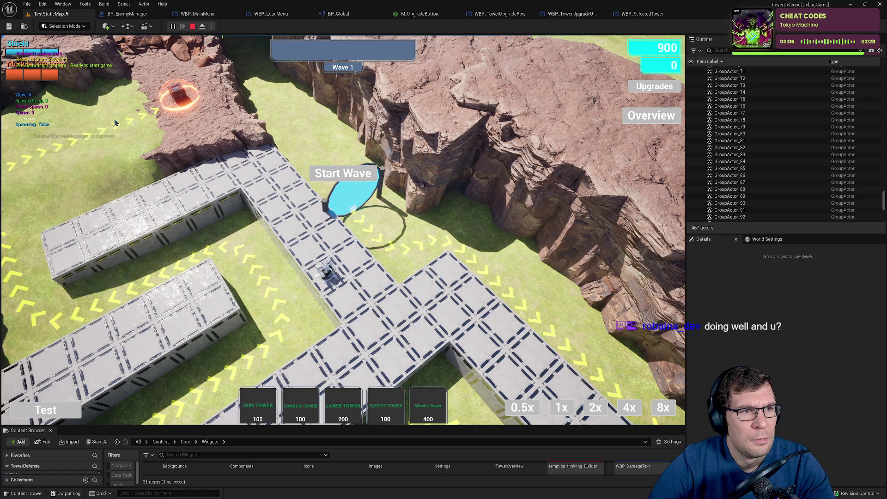
Stop the running play session from the BP_EnemyManager blueprint toolbar.
click(128, 13)
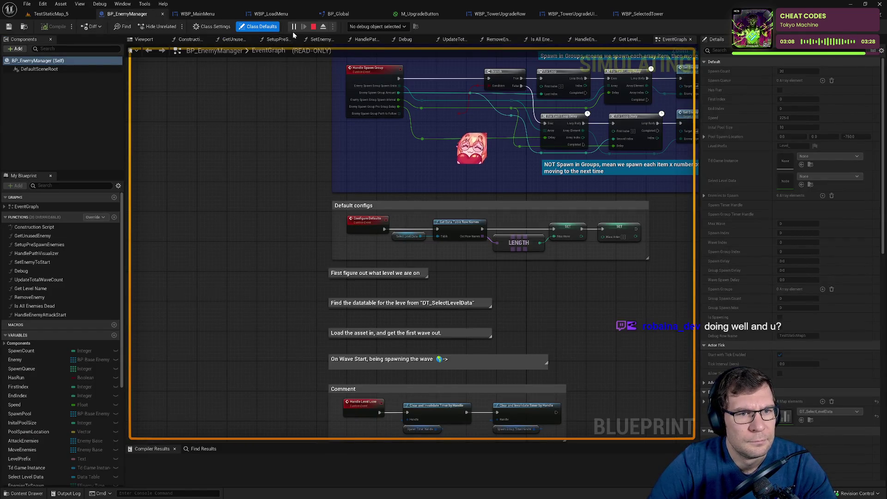
click(315, 29)
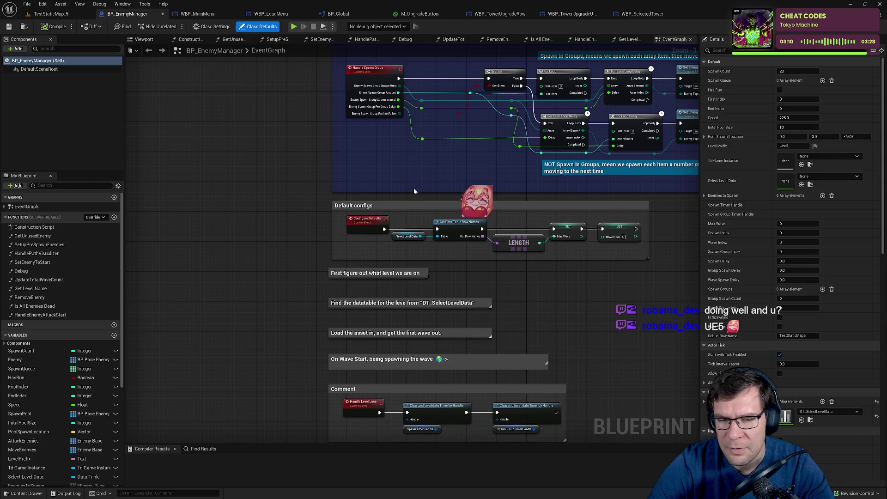
drag(397, 178, 306, 86)
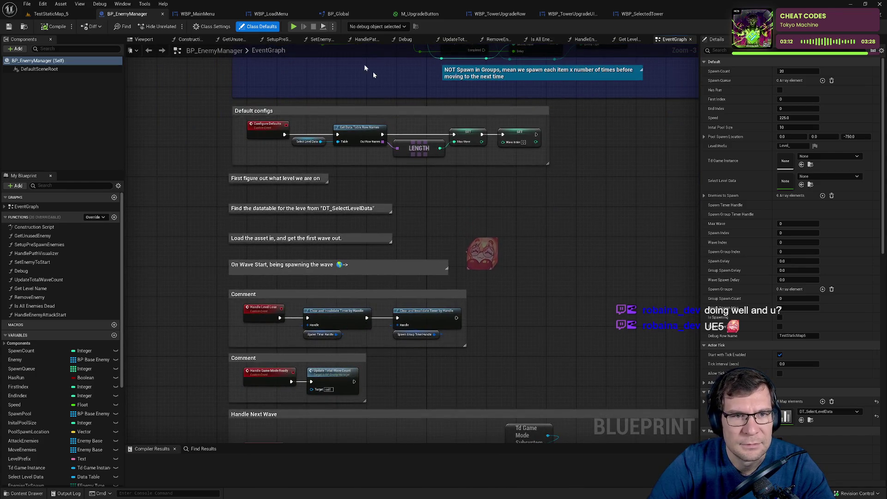
Review the WBP_TowerUpgradeRow background image and the WBP_TowerUpgradeUIManager designer.
click(209, 17)
click(499, 14)
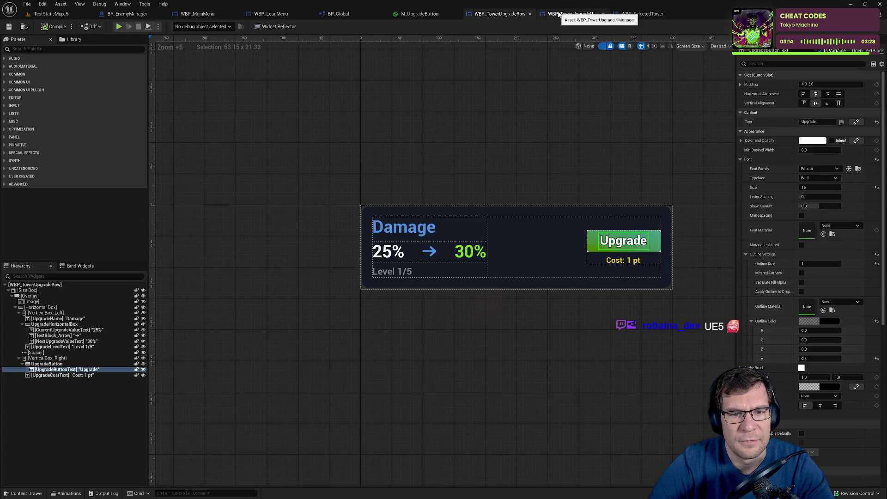
click(663, 211)
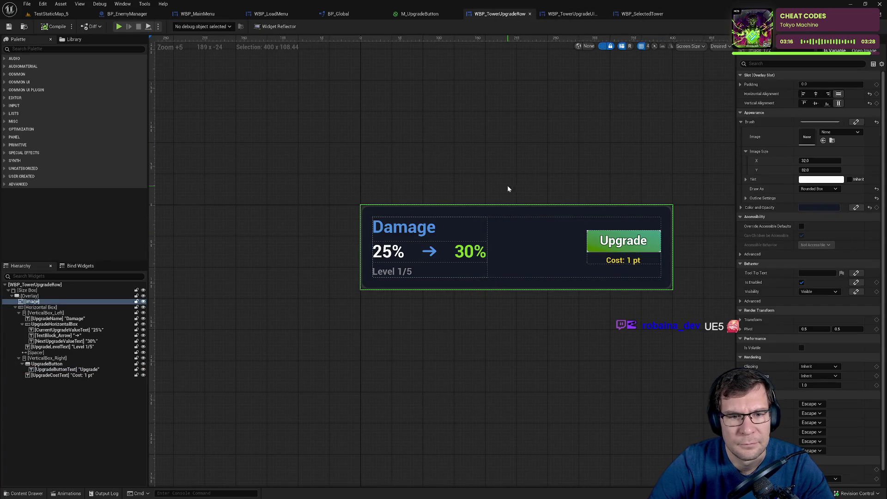
click(560, 15)
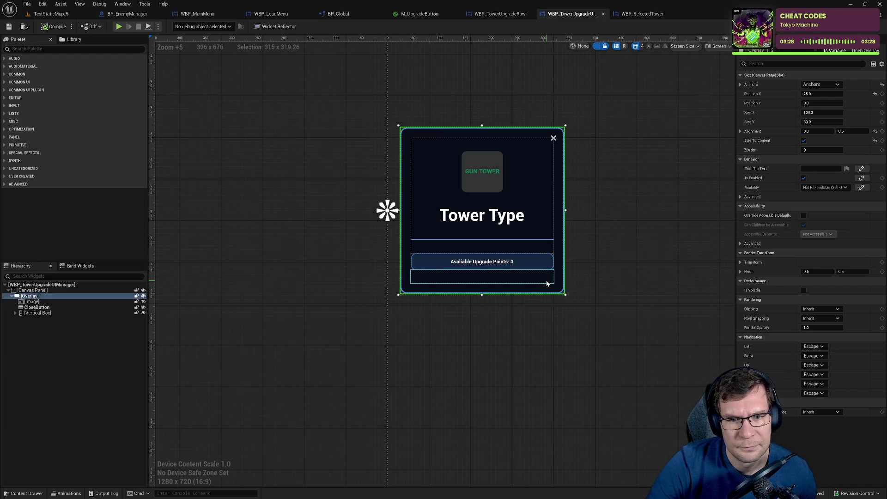
click(498, 14)
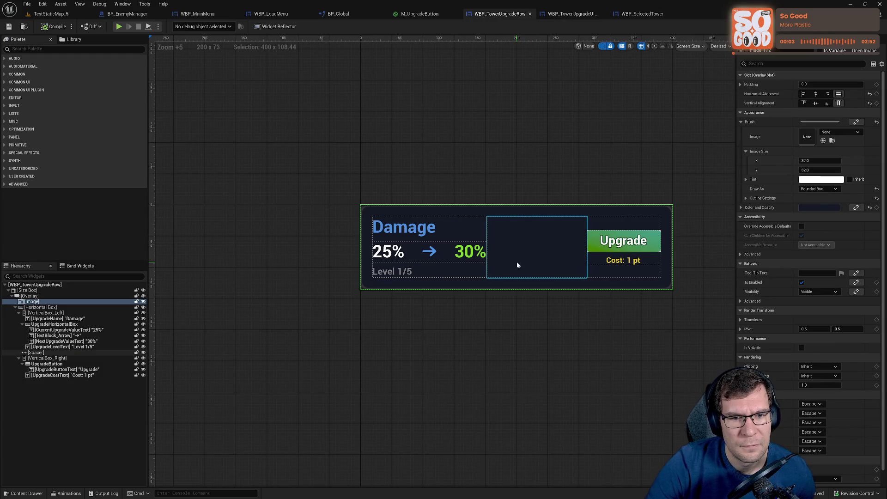
click(558, 14)
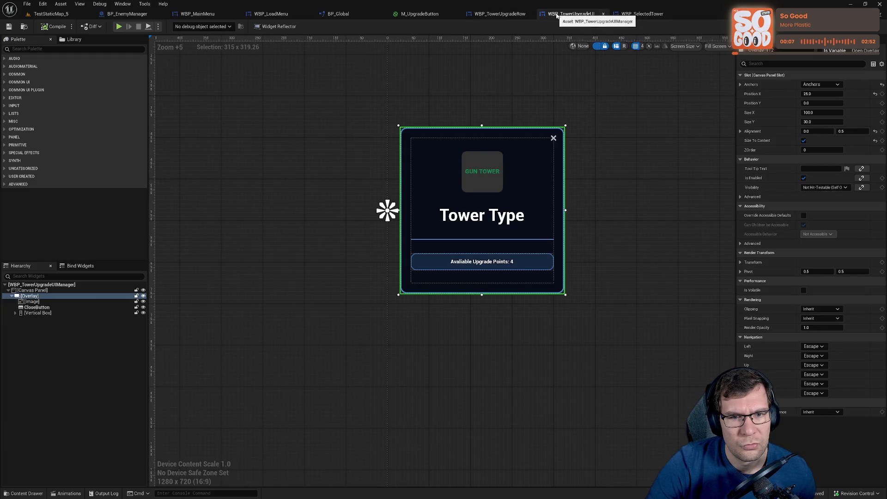
Move through the level, WBP_MainMenu and WBP_LoadMenu tabs to WBP_SelectedTower.
click(55, 15)
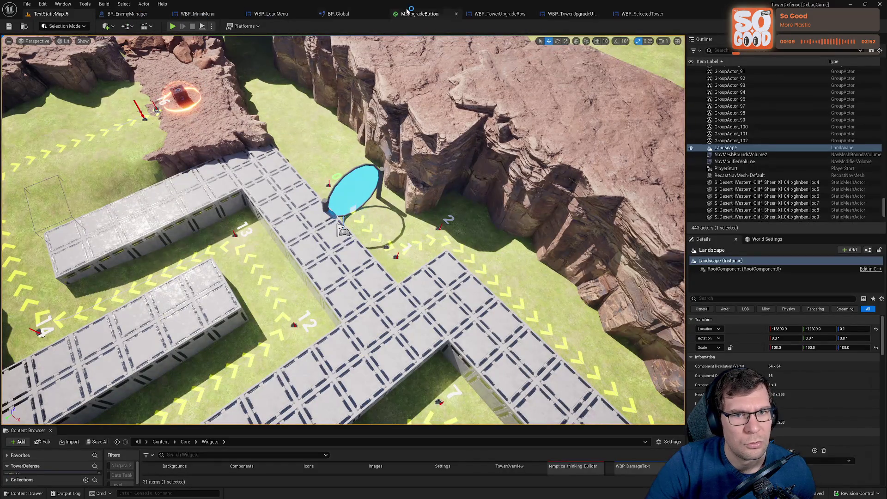
click(198, 14)
click(273, 14)
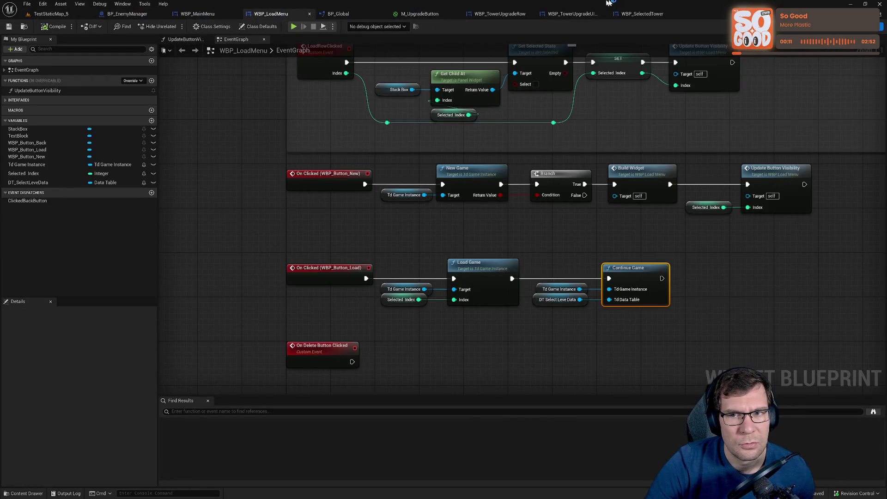
click(642, 14)
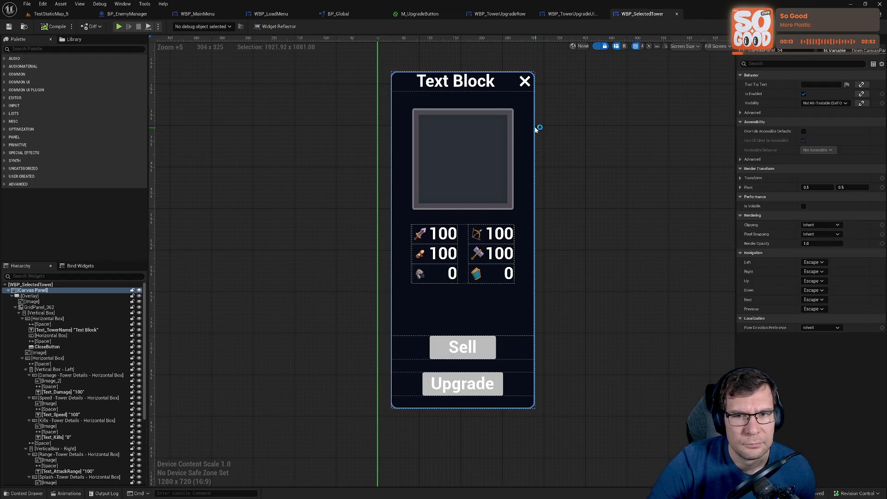
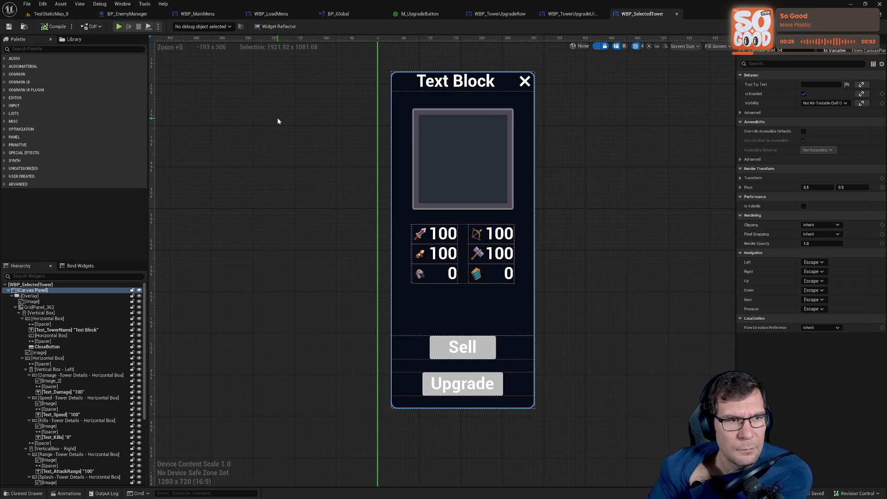
Playtest TestStaticMap_5: resume from the pause menu, place a Gun Tower, view its upgrades, then stop.
click(49, 13)
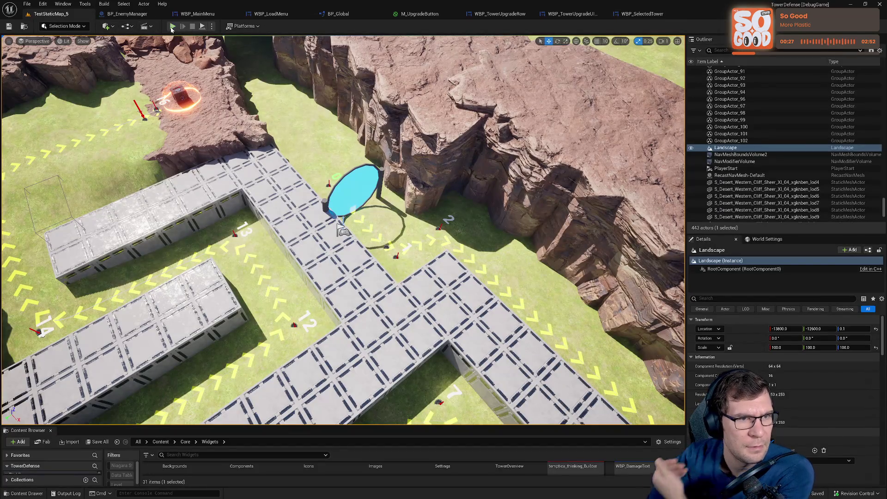
click(172, 26)
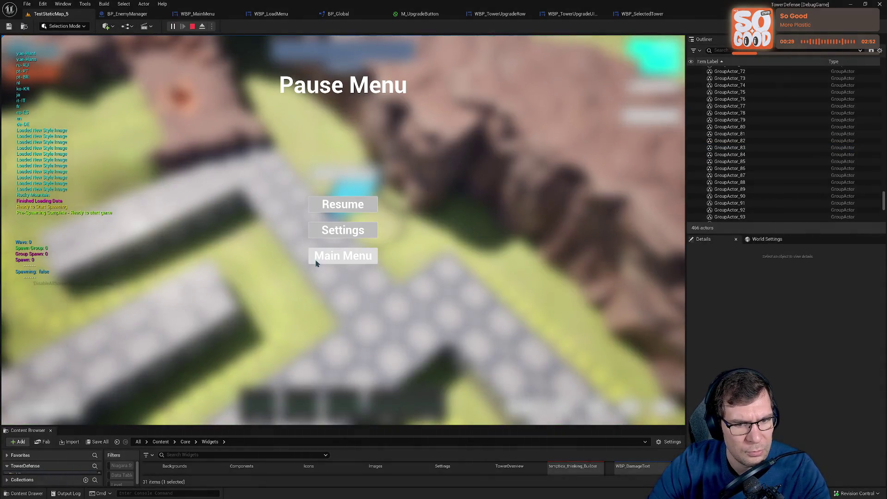
click(347, 207)
click(326, 273)
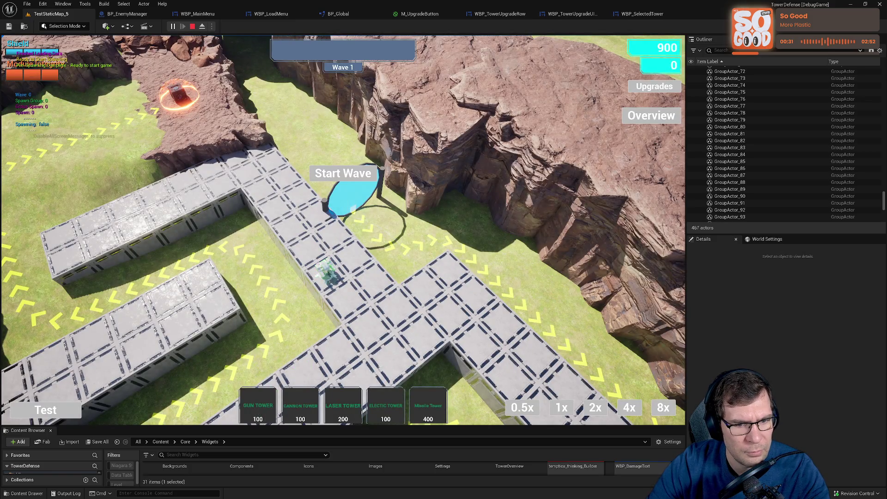
click(66, 333)
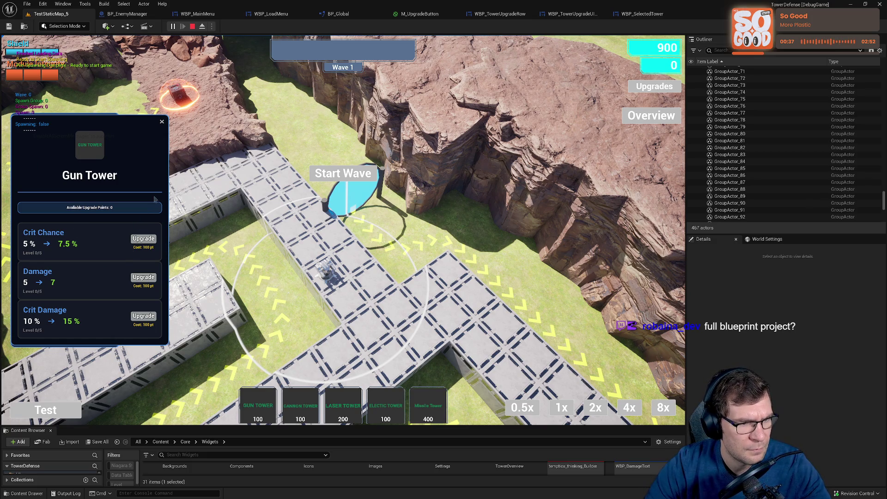
click(193, 27)
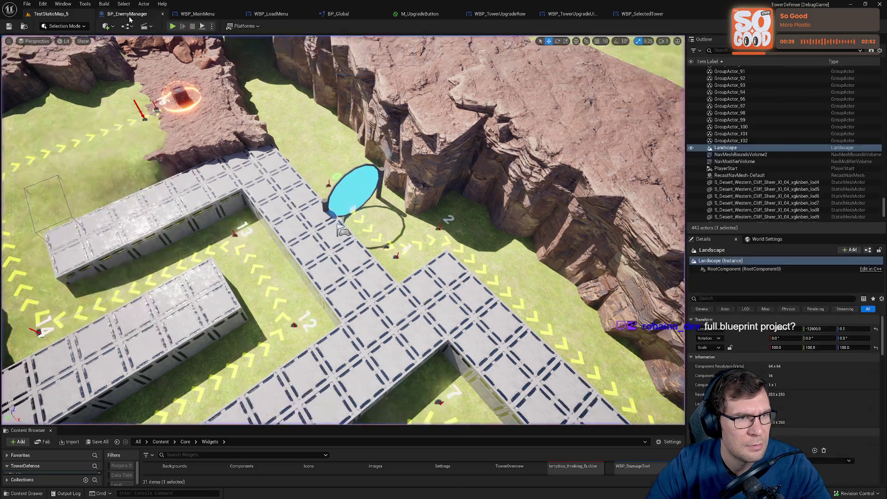
Bring up the WBP_LoadMenu event graph via the widget blueprint tabs.
click(197, 14)
click(232, 40)
click(271, 14)
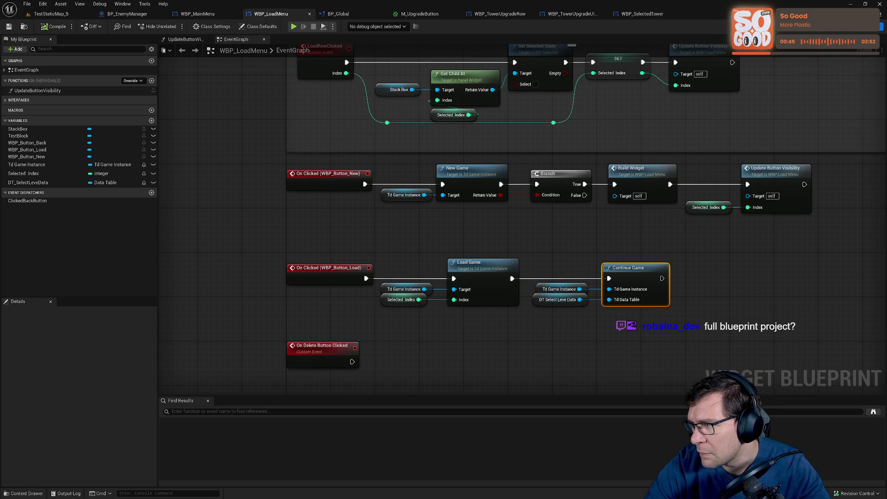
key(alt+Tab)
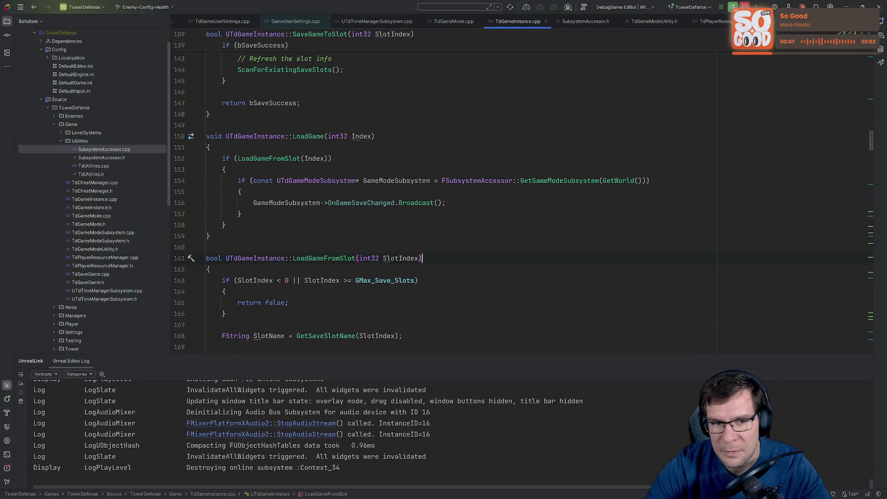
scroll(449, 207, up, 20)
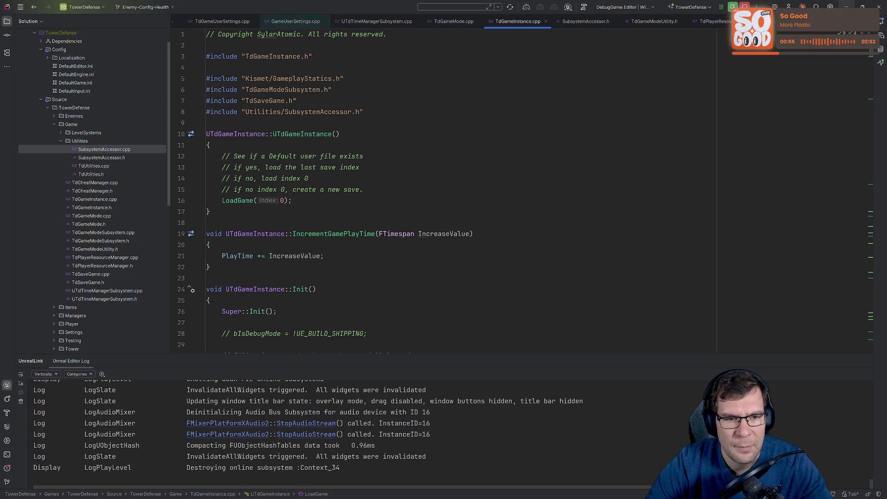
scroll(428, 188, down, 20)
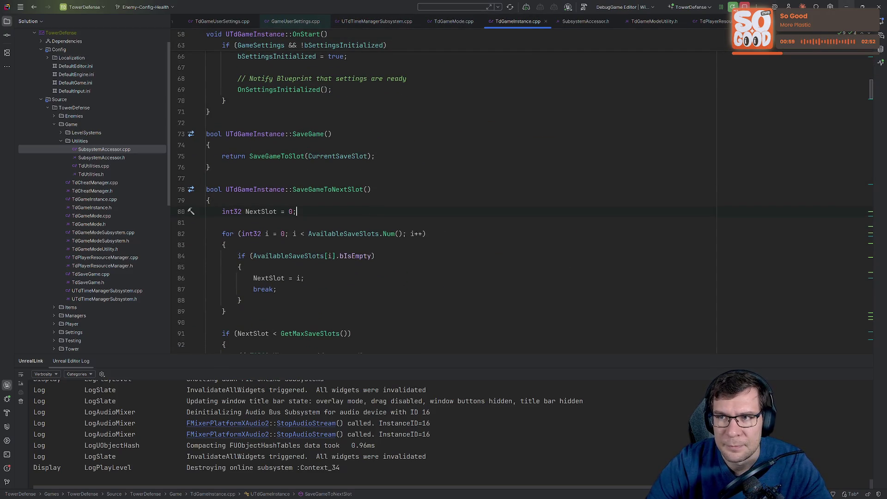
key(alt+Tab)
drag(355, 219, 236, 188)
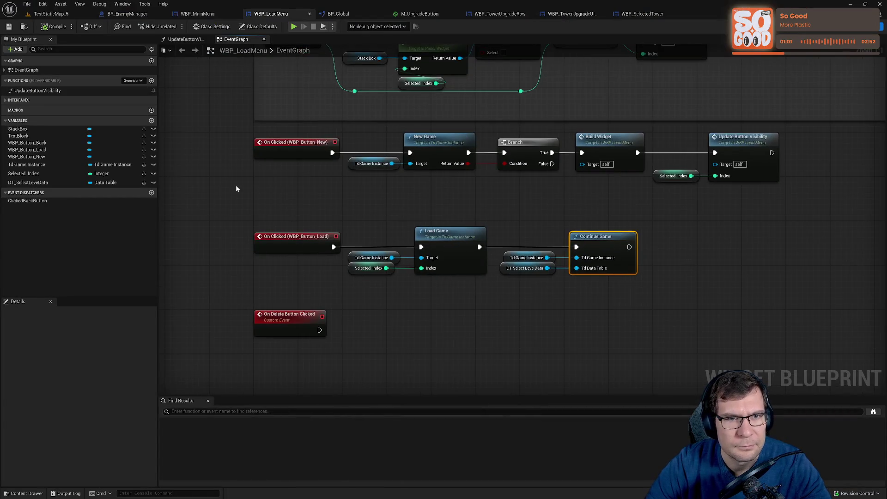
Open the WBP_TowerUpgradeUIManager designer and select its Vertical Box.
click(569, 14)
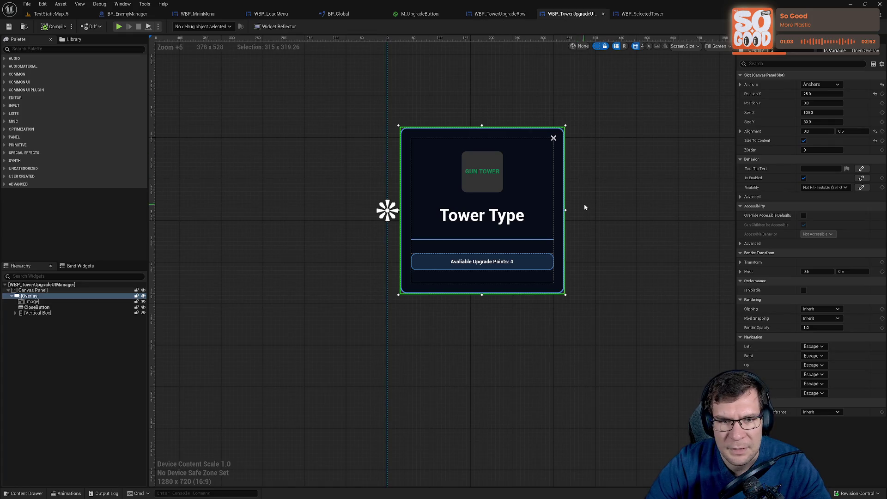
scroll(601, 215, up, 3)
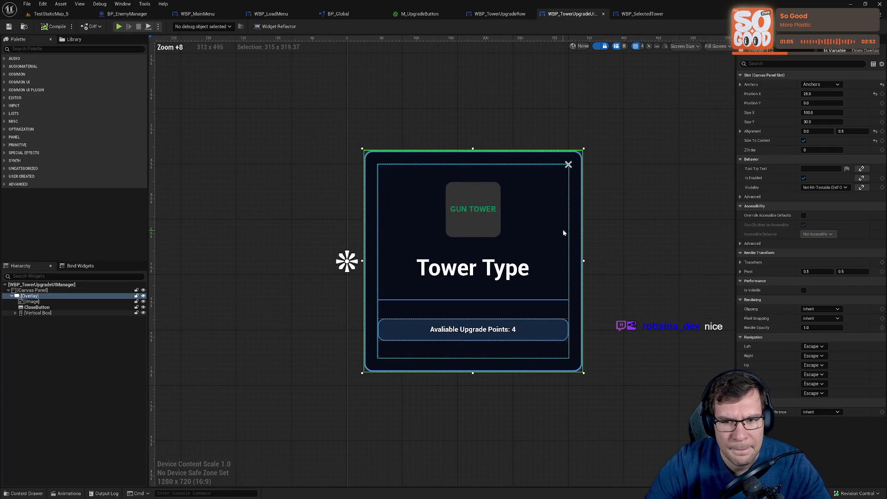
click(563, 232)
click(15, 314)
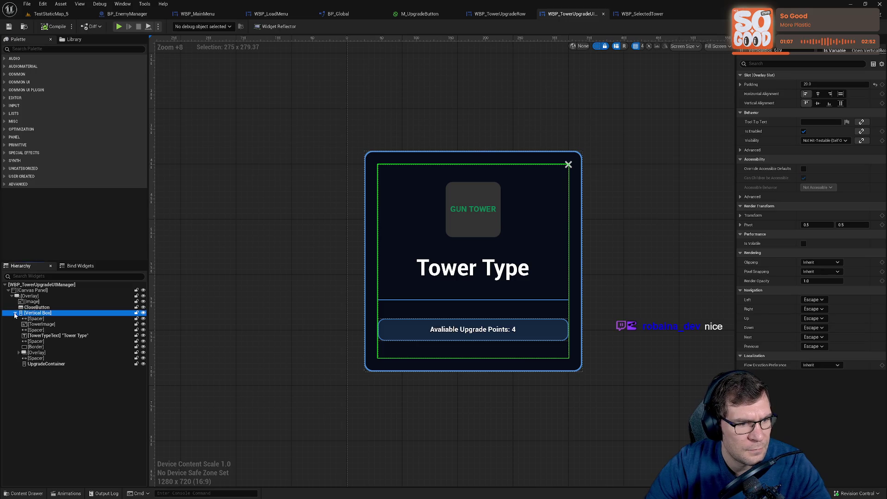
click(15, 314)
Wrap the Vertical Box in a Size Box, then delete the Size Box wrapper again.
right_click(51, 315)
mouse_move(87, 392)
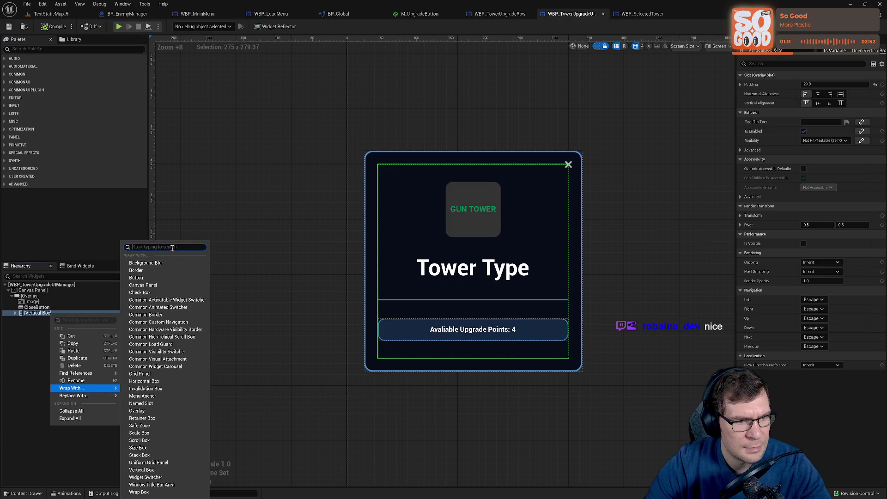
text(size)
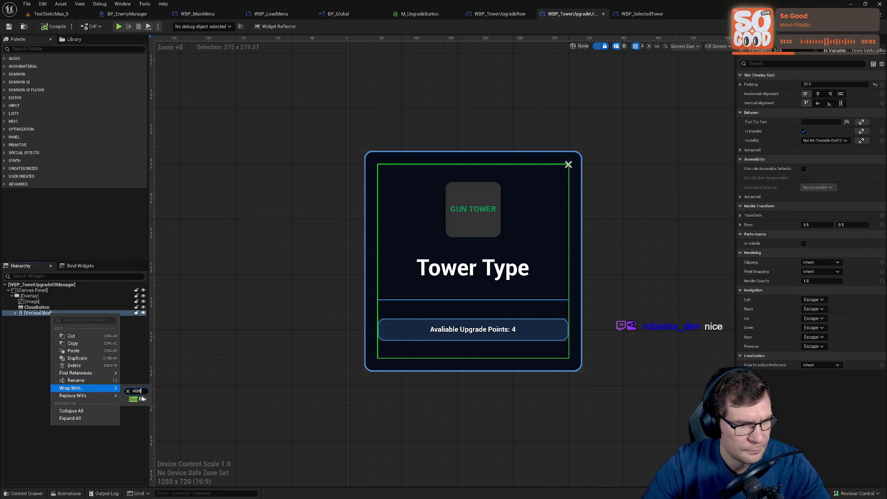
click(141, 398)
click(43, 314)
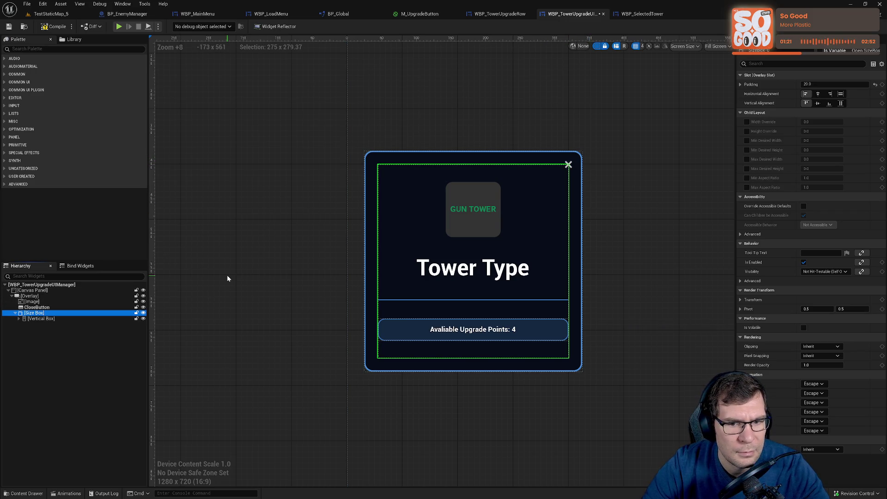
key(Delete)
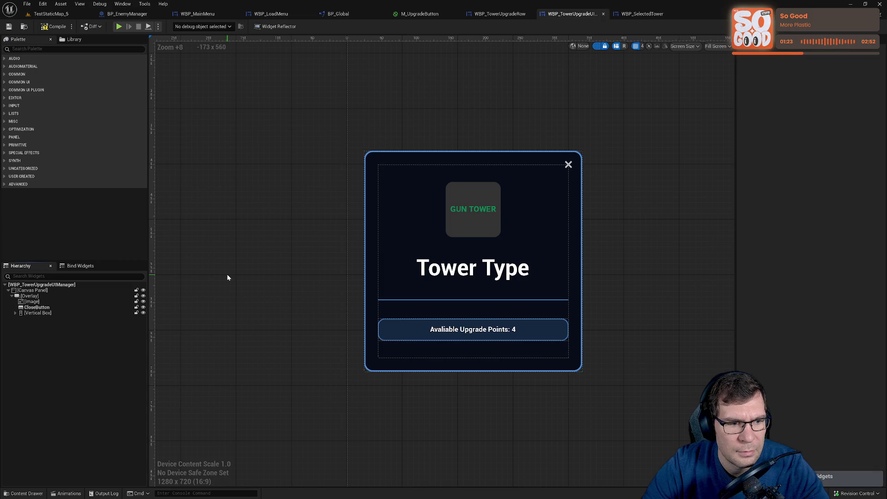
In WBP_SelectedTower, select the Vertical Box under GridPanel_362 and browse its Replace With options.
click(636, 14)
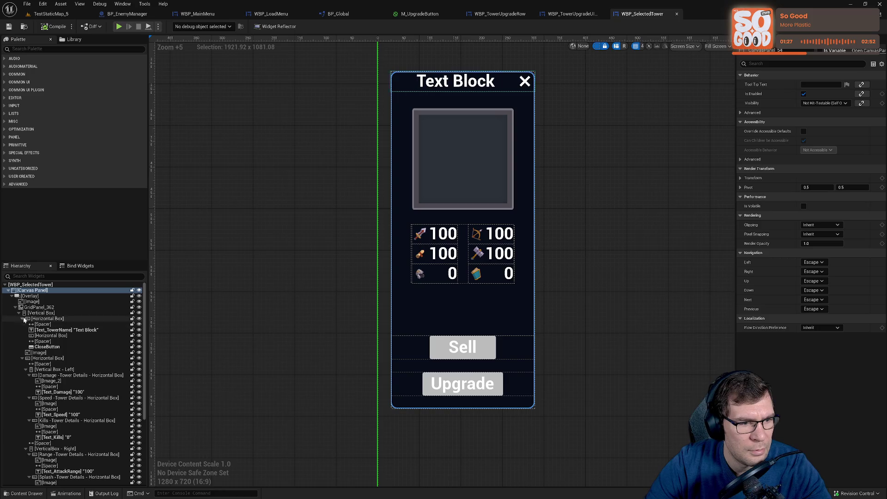
double_click(46, 313)
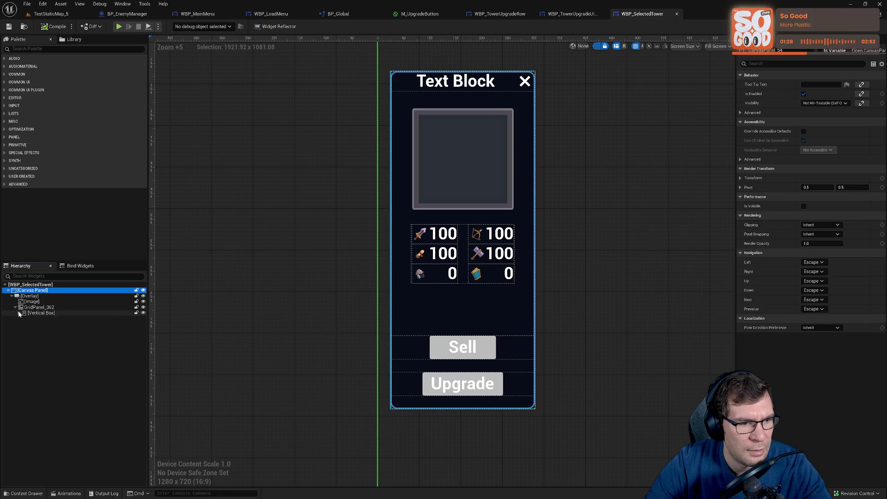
right_click(47, 314)
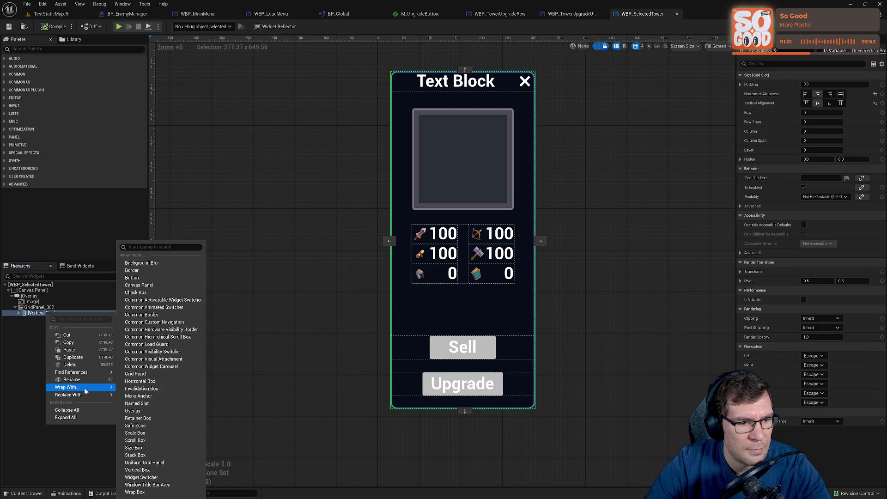
mouse_move(93, 394)
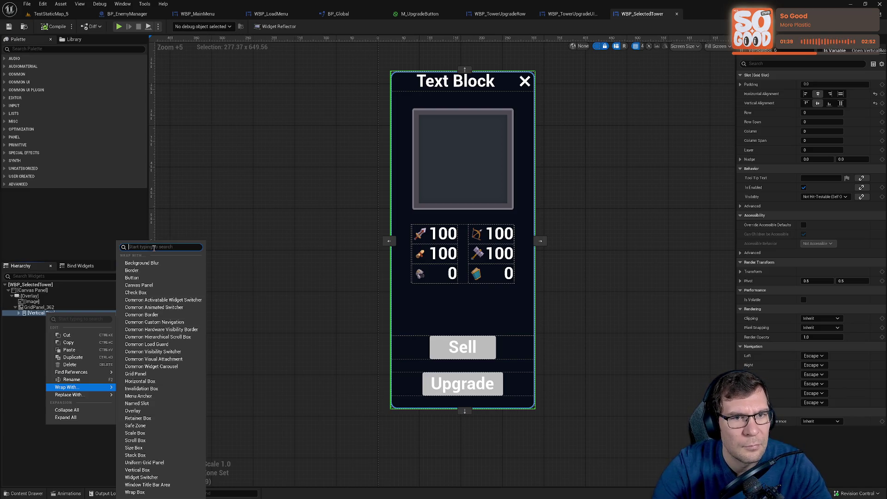
Inspect the CloseButton style in WBP_TowerUpgradeUIManager, then view the WBP_TowerUpgradeRow Damage row.
click(572, 14)
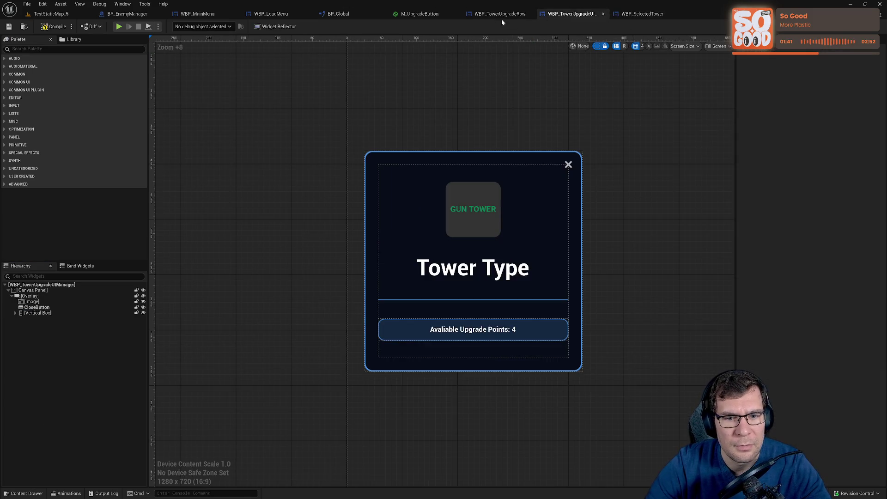
click(568, 165)
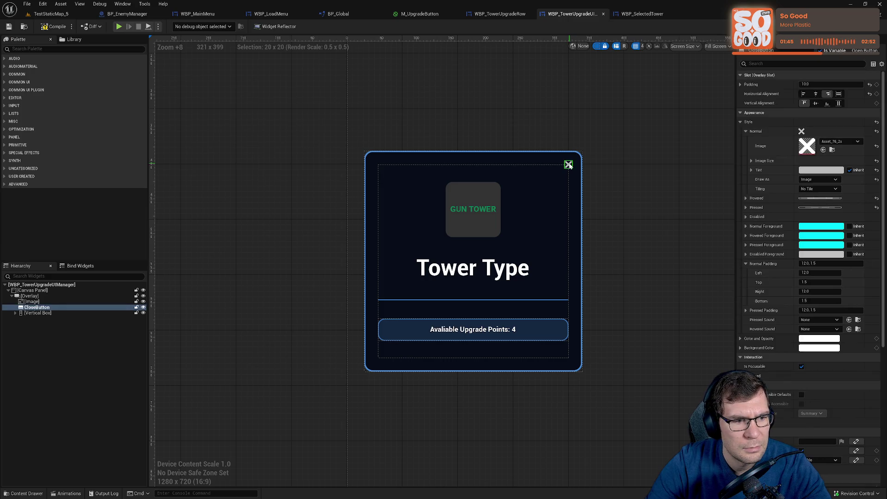
click(69, 307)
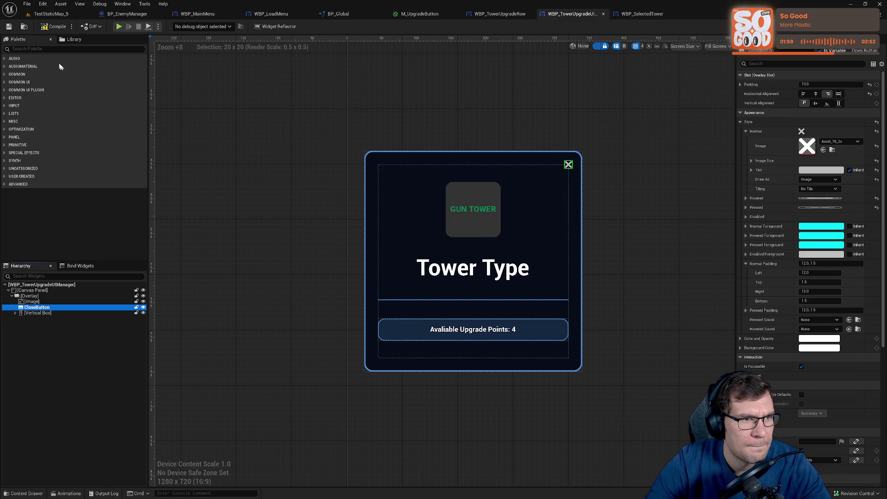
click(54, 28)
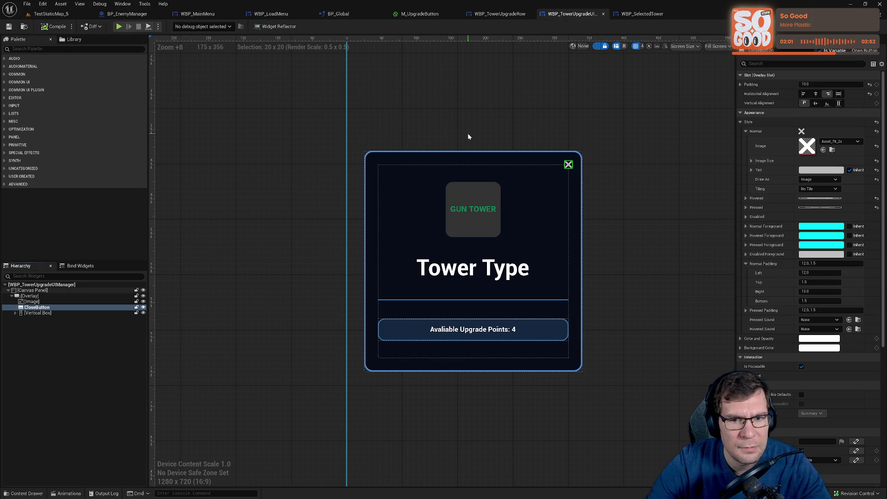
click(511, 16)
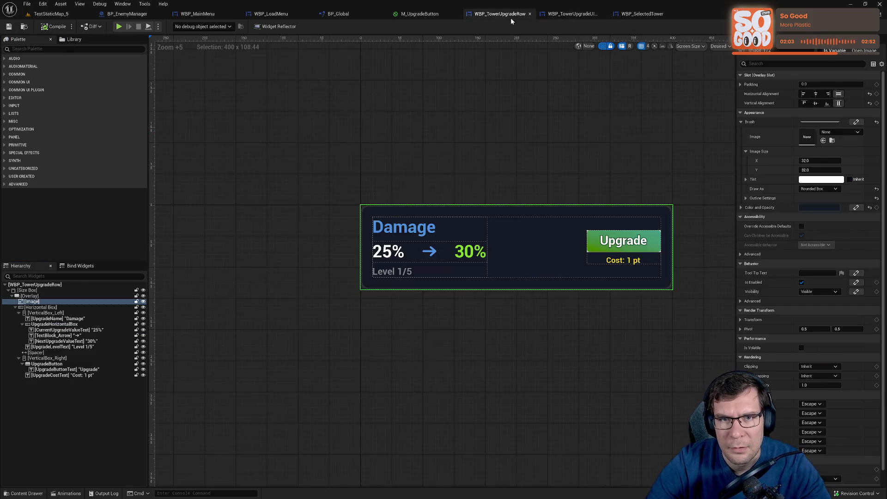
In WBP_SelectedTower, locate and select the Vertical Box under GridPanel_362.
click(642, 14)
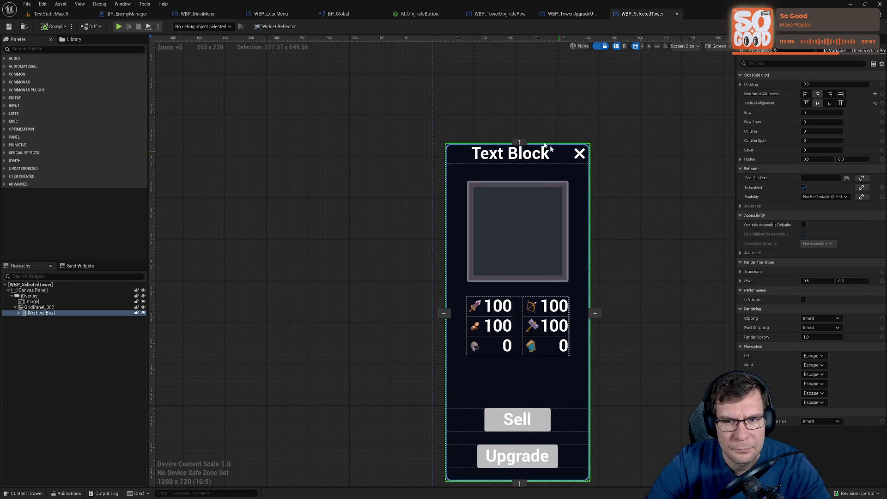
mouse_move(583, 311)
mouse_down()
mouse_move(578, 168)
mouse_move(441, 133)
mouse_up()
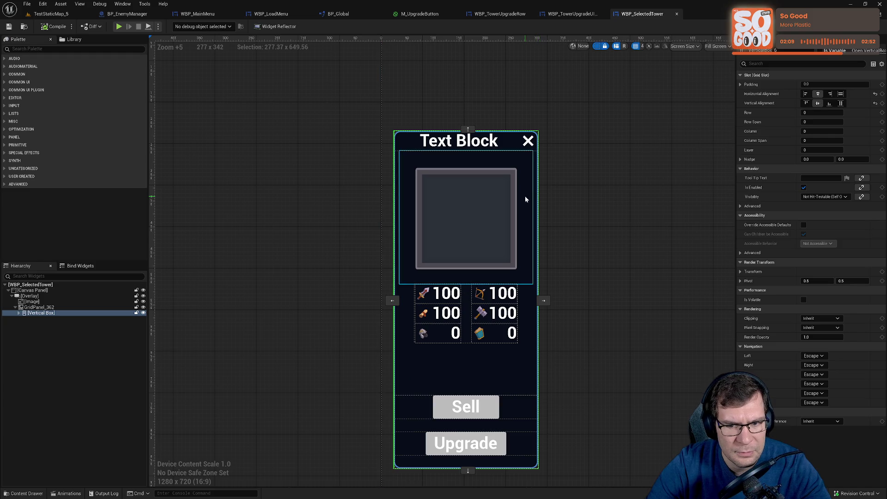
click(51, 313)
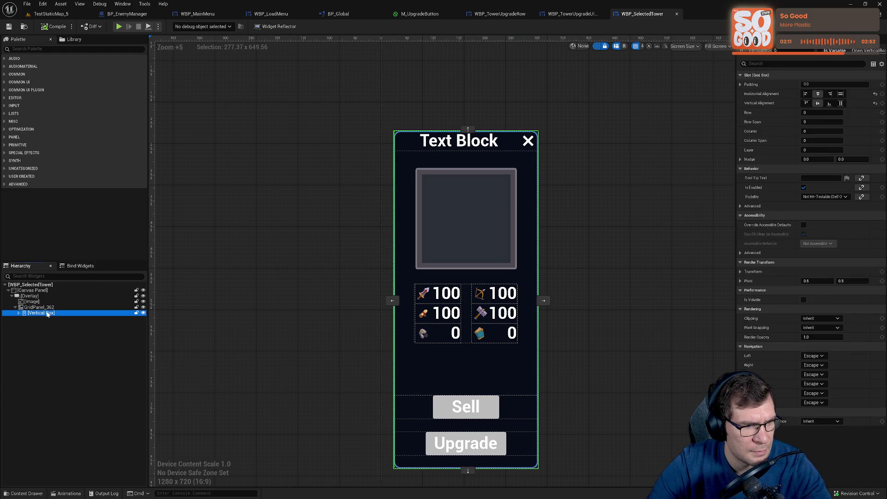
key(Up)
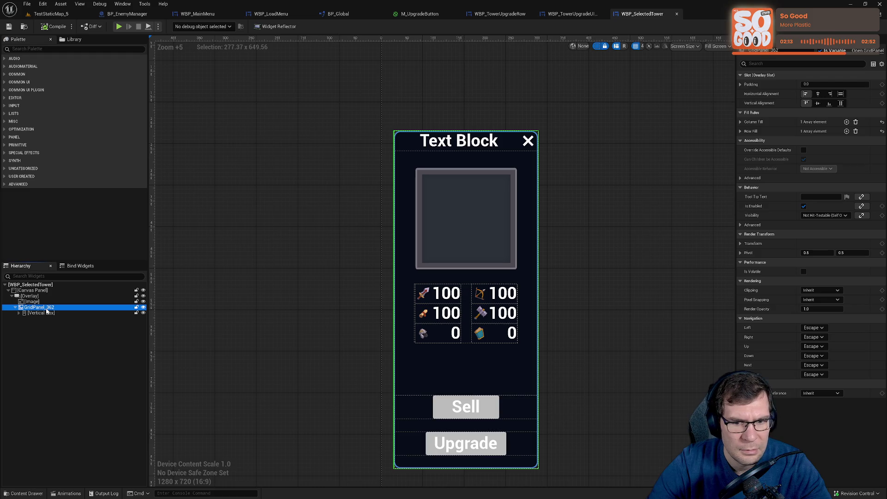
click(46, 313)
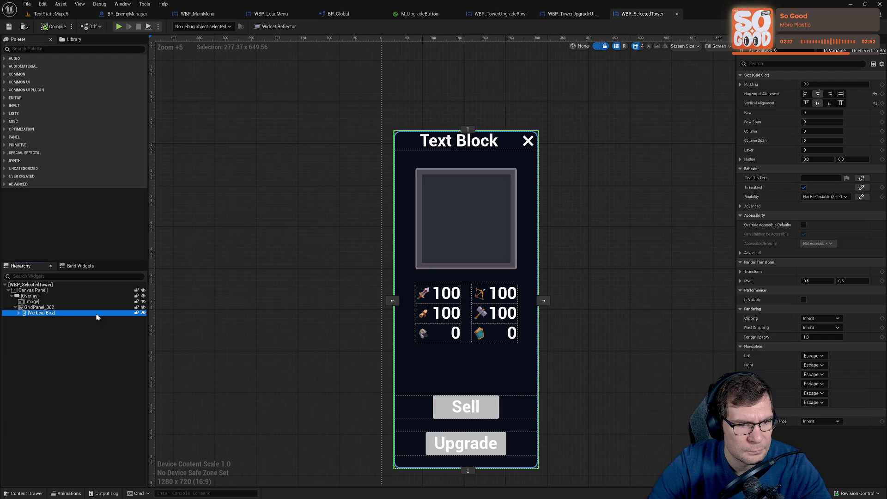
click(143, 313)
click(143, 313)
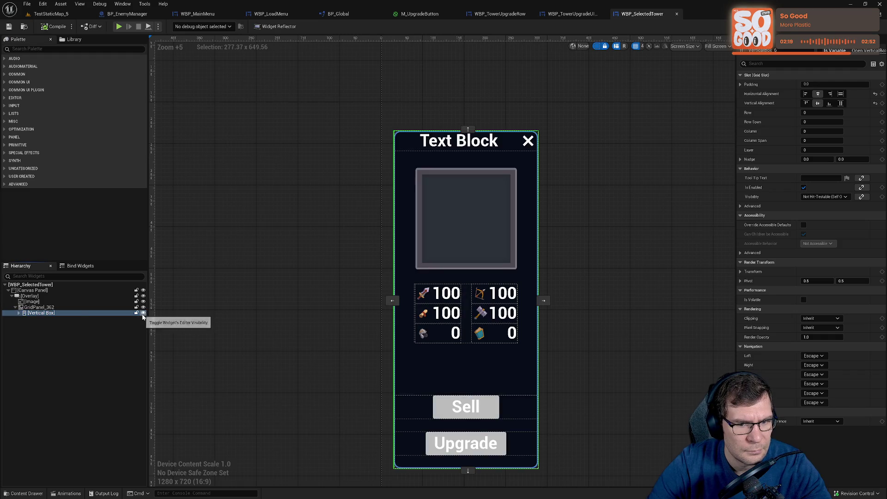
Wrap that Vertical Box in a Size Box found by searching 'size box', and select the Size Box.
right_click(78, 313)
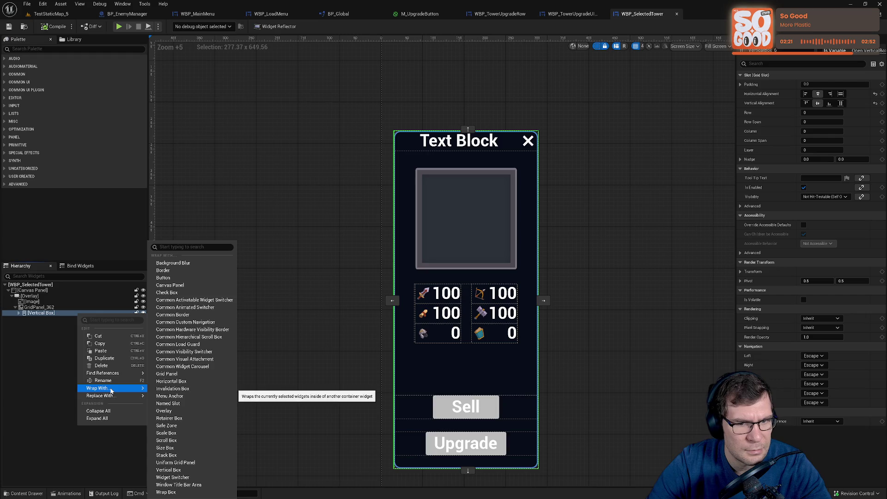
click(179, 247)
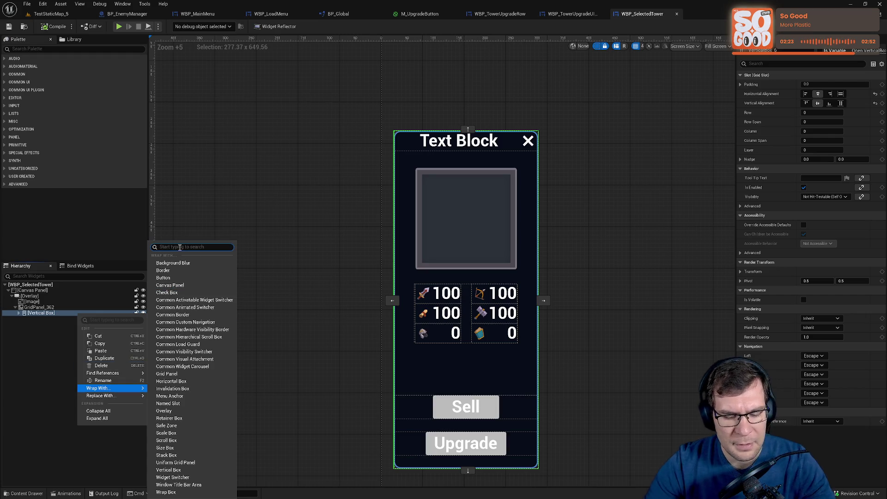
text(size box)
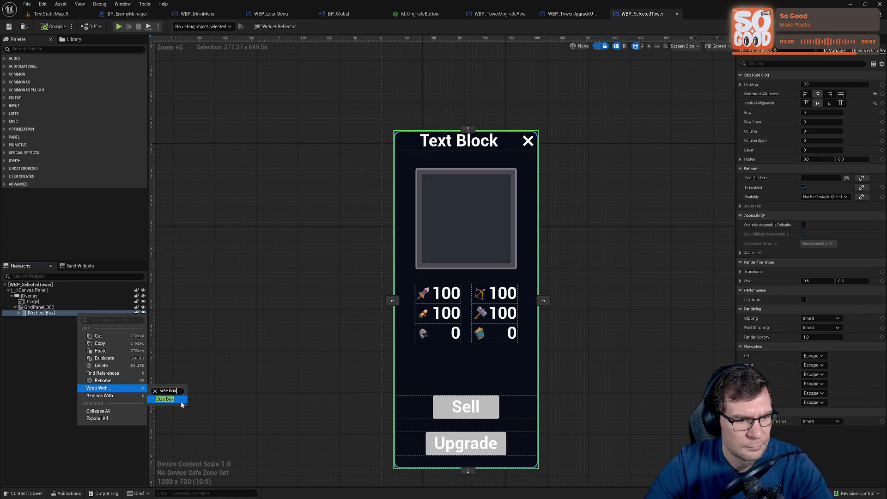
click(178, 401)
key(F2)
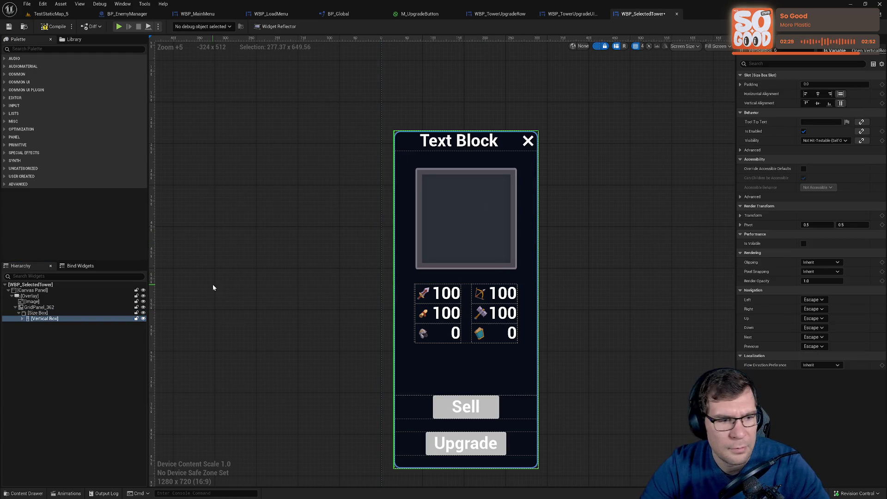
click(100, 314)
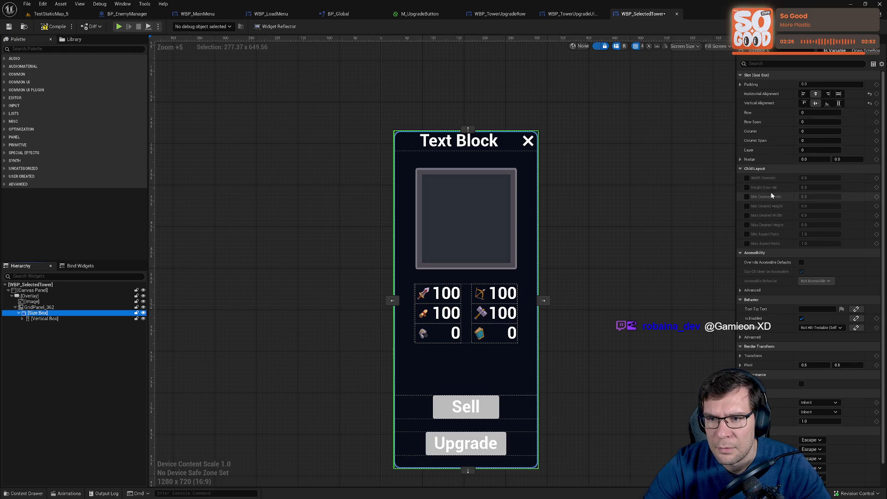
Give the Size Box a 350 width override and 25 padding.
click(746, 178)
text(350)
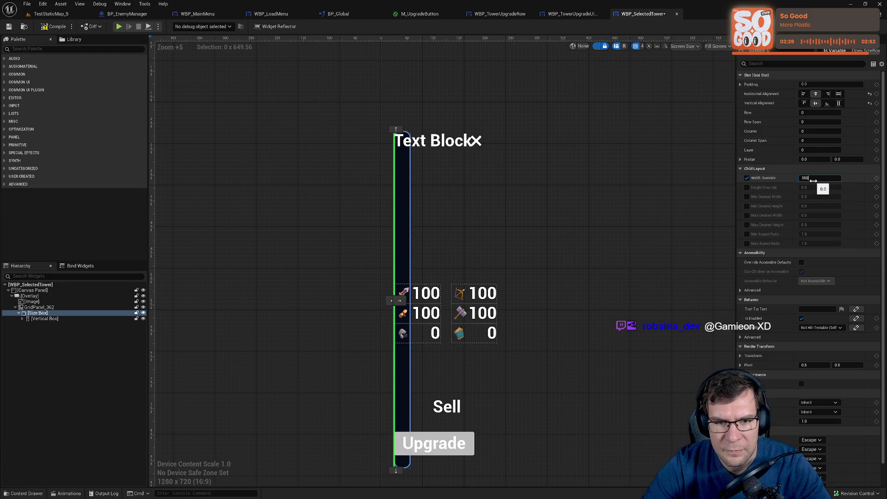
key(Return)
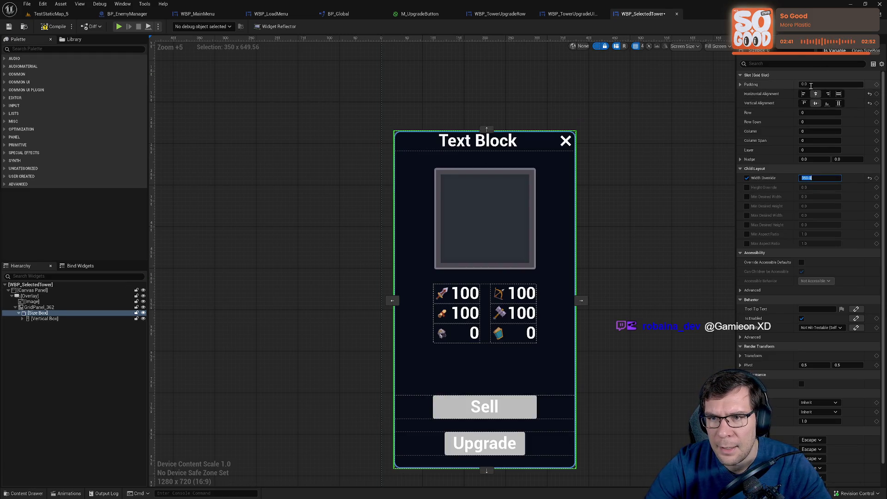
click(811, 85)
text(25)
key(Return)
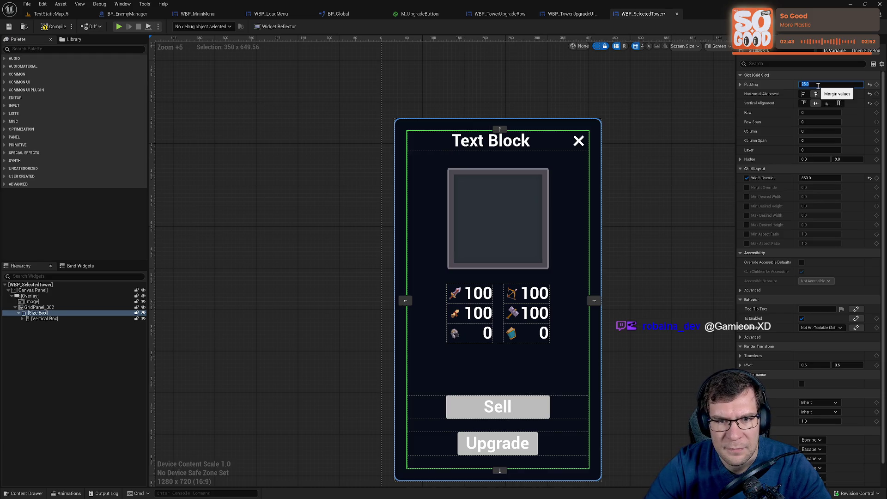
Select the Canvas Panel, recentre the designer, and return to the TestStaticMap_5 level.
click(635, 207)
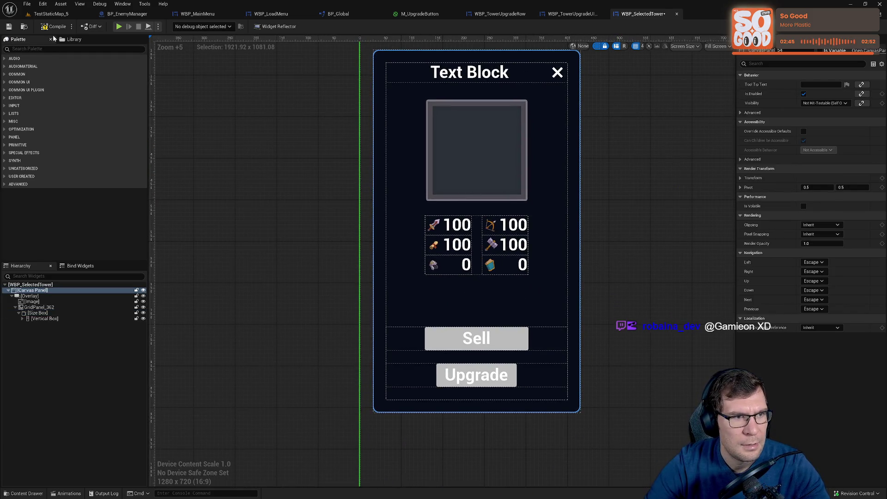
mouse_move(285, 154)
mouse_down()
mouse_move(259, 156)
mouse_move(258, 207)
mouse_up()
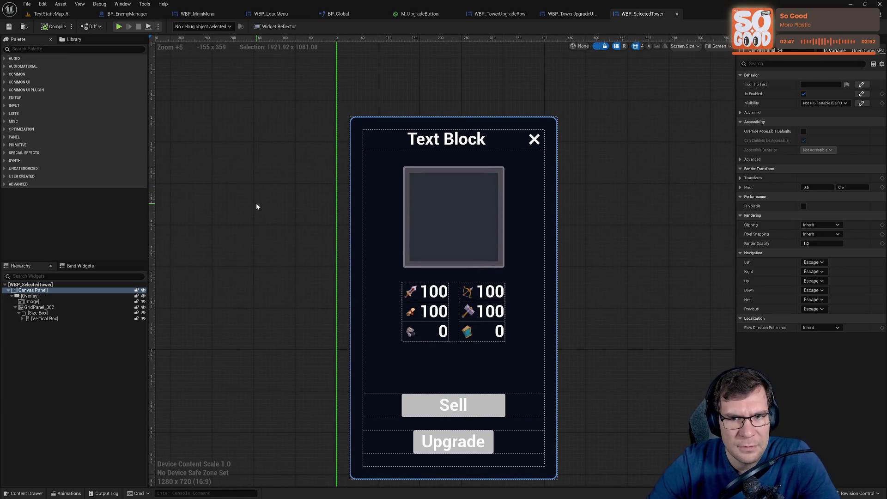
click(51, 14)
click(172, 28)
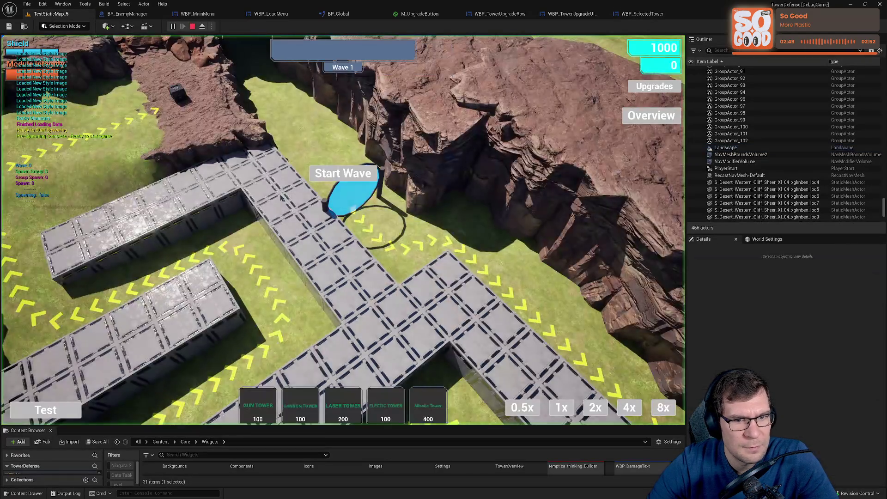
click(264, 408)
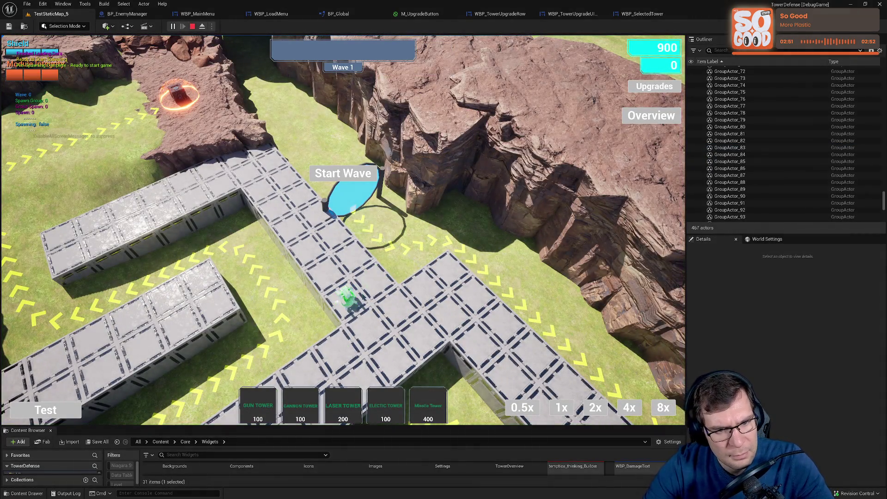
click(348, 298)
click(347, 297)
click(92, 331)
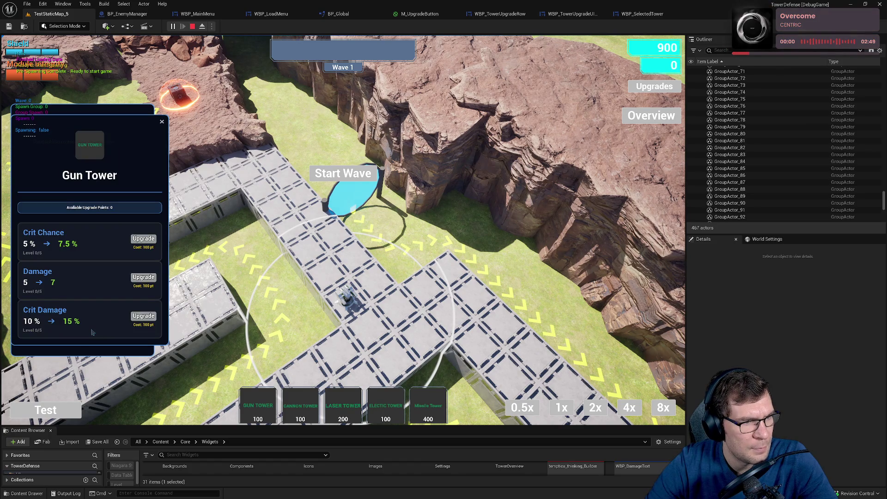
click(162, 123)
click(93, 332)
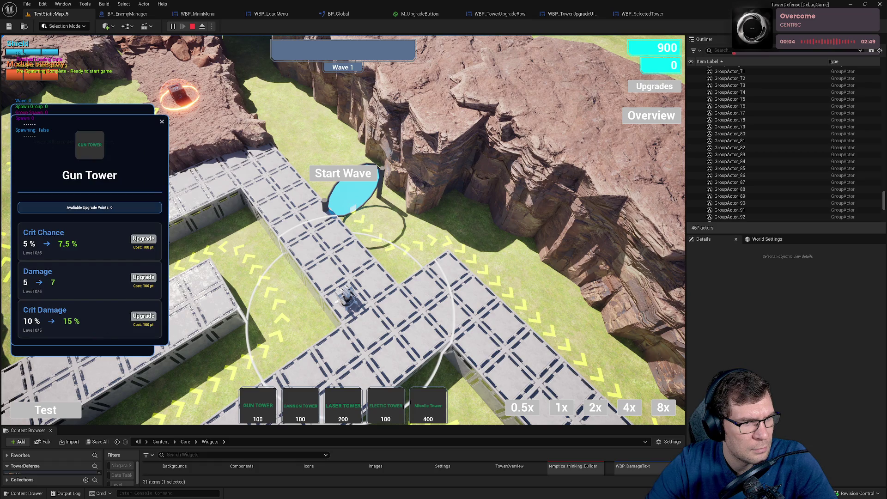
click(162, 122)
click(127, 14)
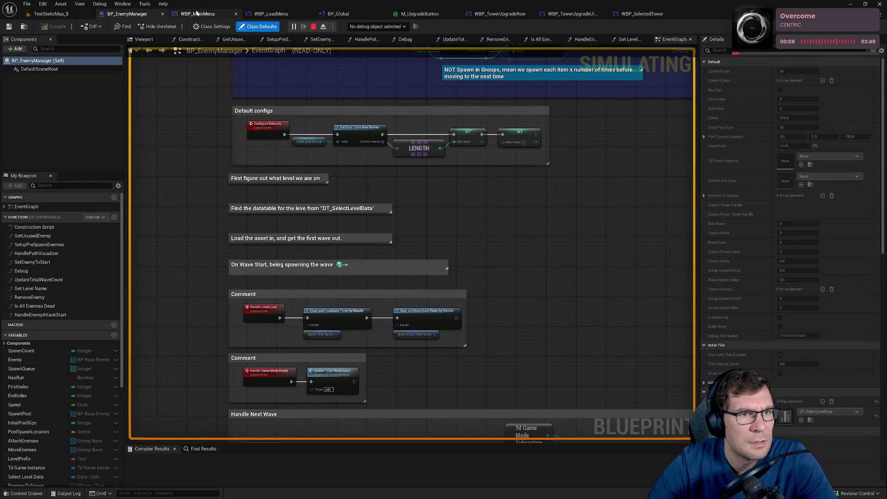
click(574, 13)
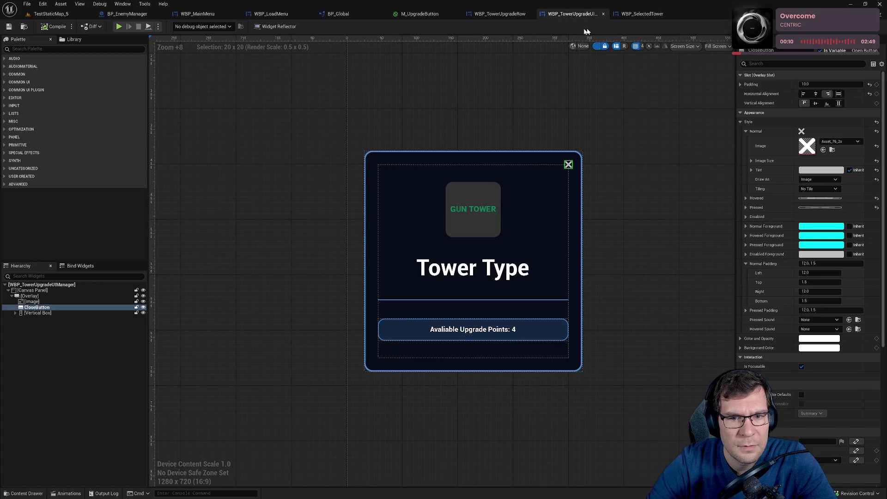
click(642, 14)
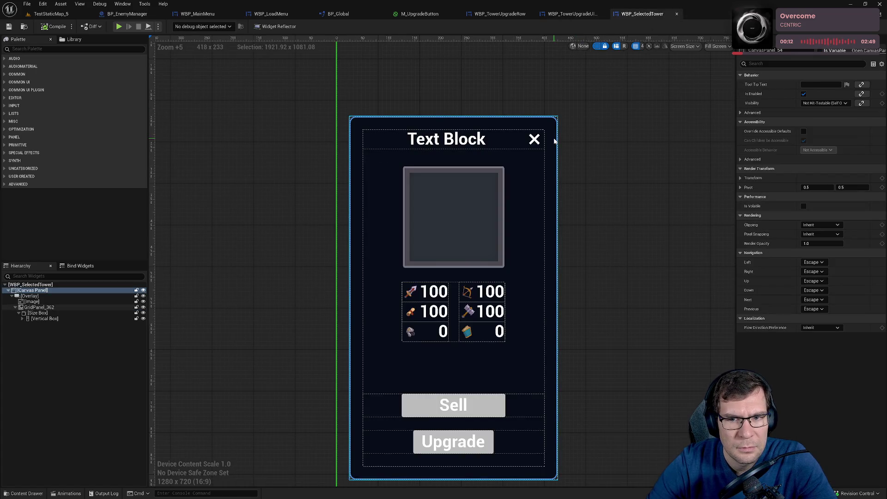
Compare the tower panel's Size Box settings with the WBP_TowerUpgradeUI Vertical Box padding.
click(543, 152)
click(542, 155)
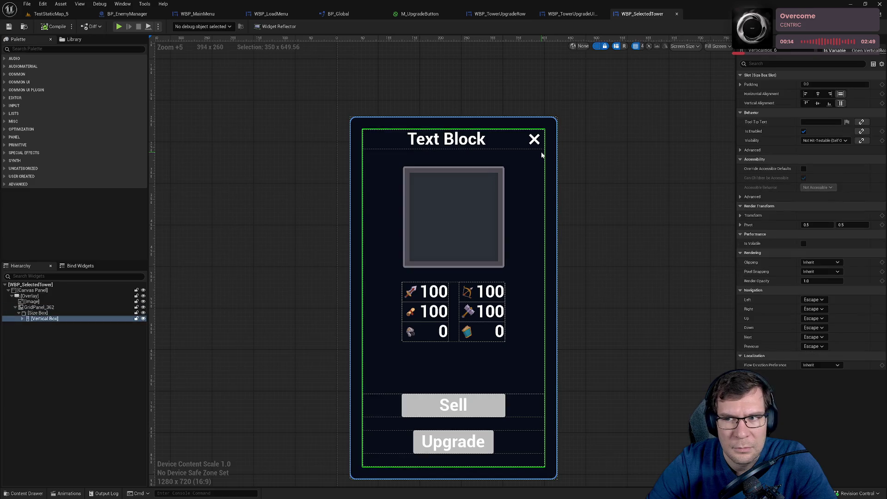
click(65, 314)
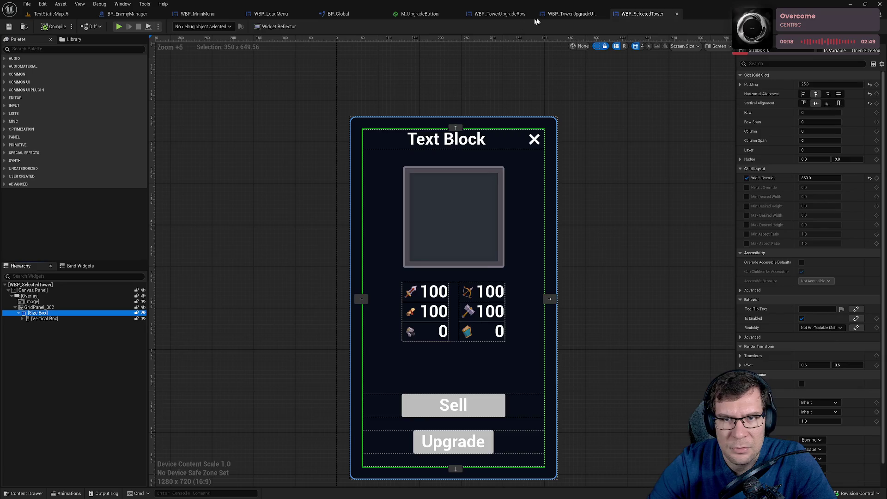
click(561, 14)
click(568, 188)
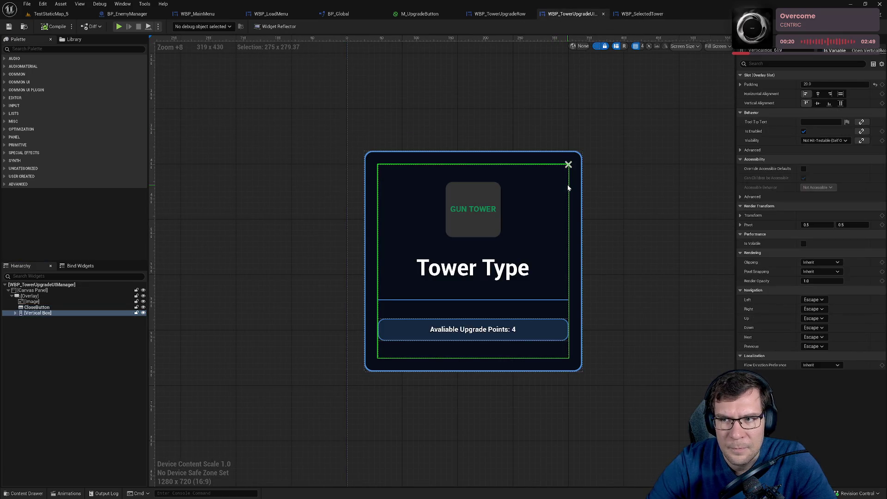
Change the WBP_SelectedTower Size Box padding to 20, then return to WBP_TowerUpgradeUI.
click(643, 14)
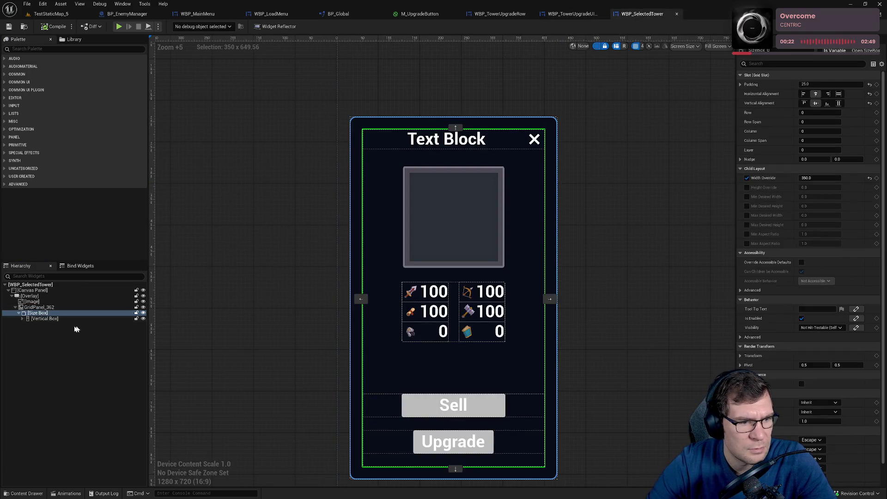
click(53, 319)
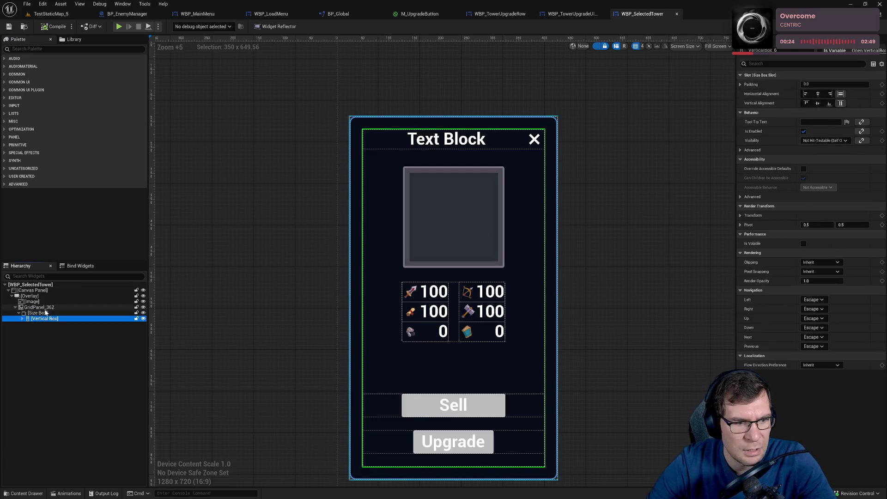
click(46, 314)
click(812, 85)
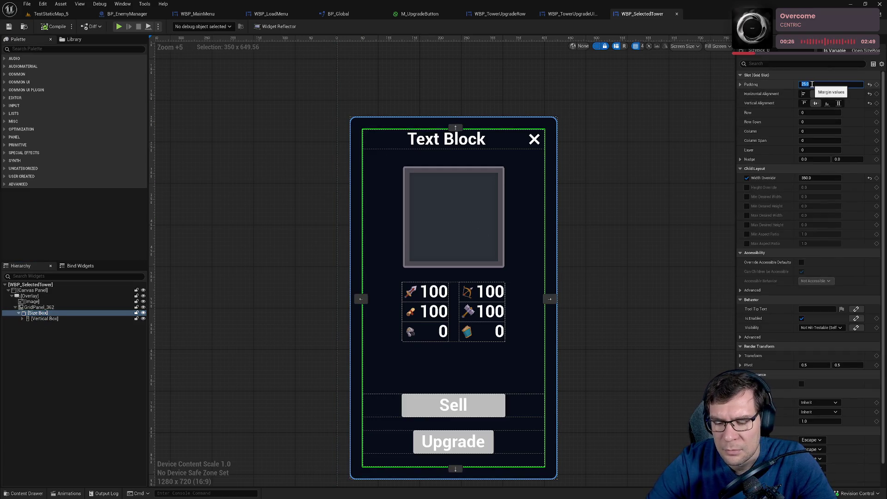
text(0)
key(Return)
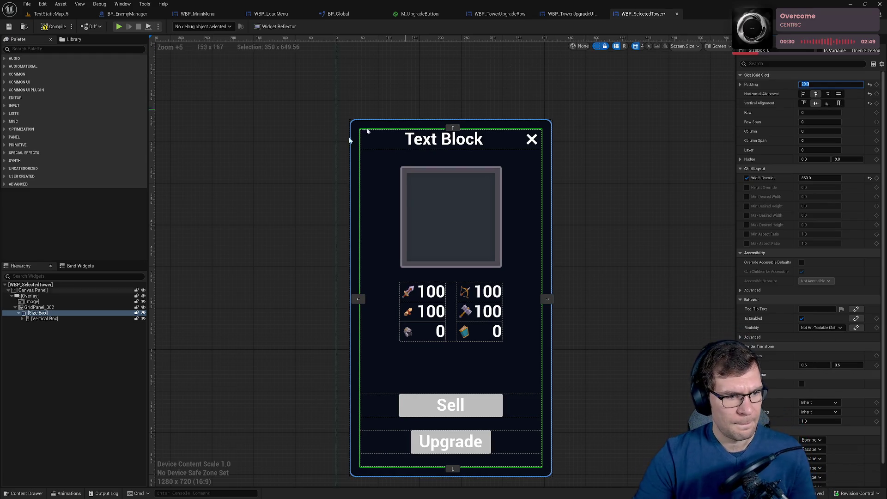
click(572, 14)
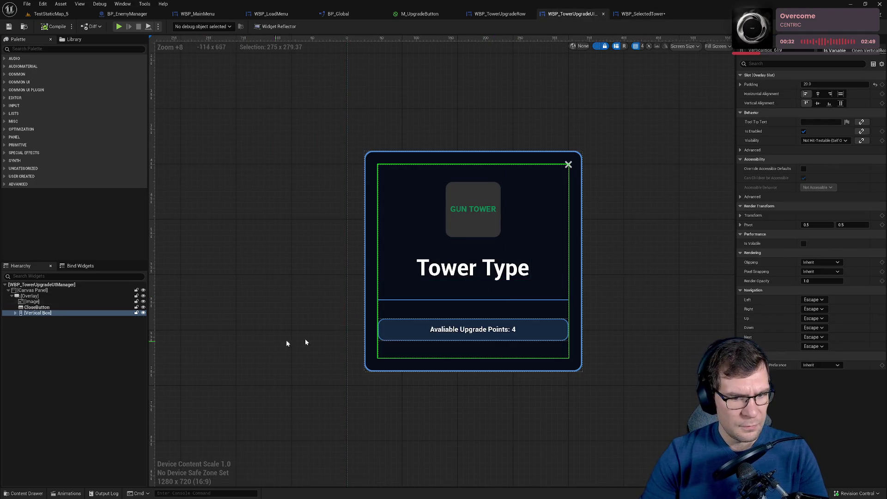
Bring up WBP_TowerUpgradeRow and select its Size Box in the hierarchy.
click(442, 298)
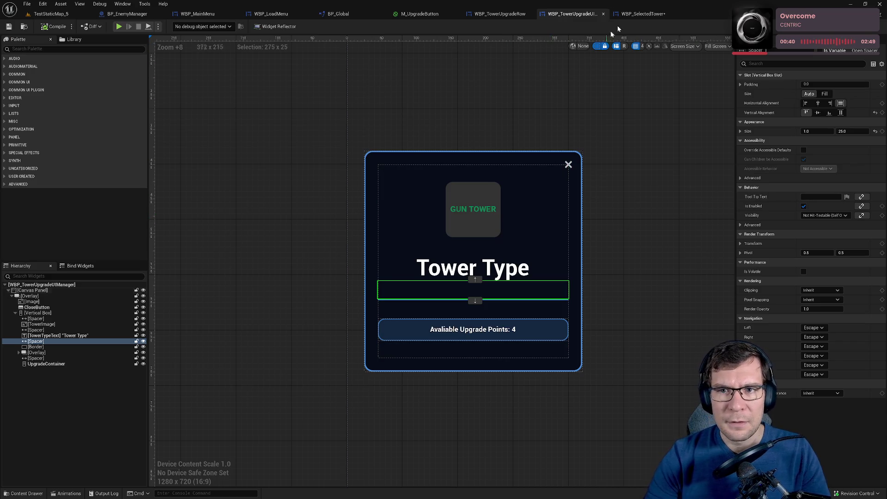
drag(509, 14, 647, 14)
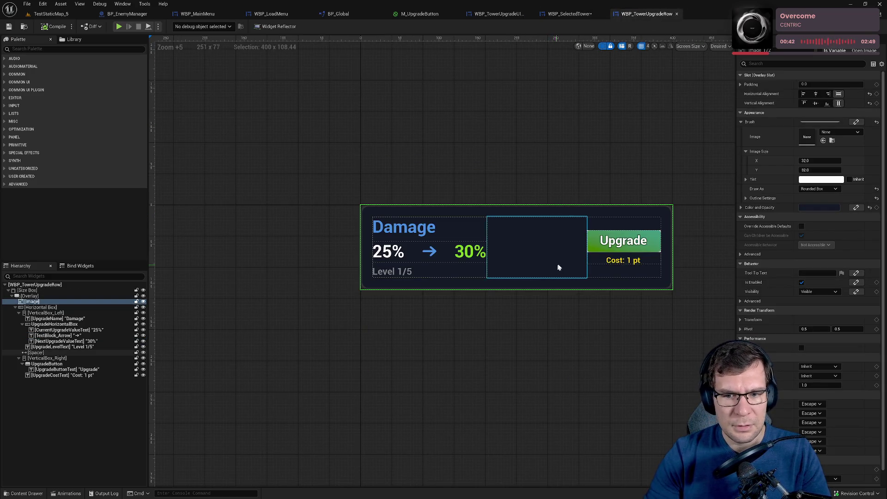
click(41, 307)
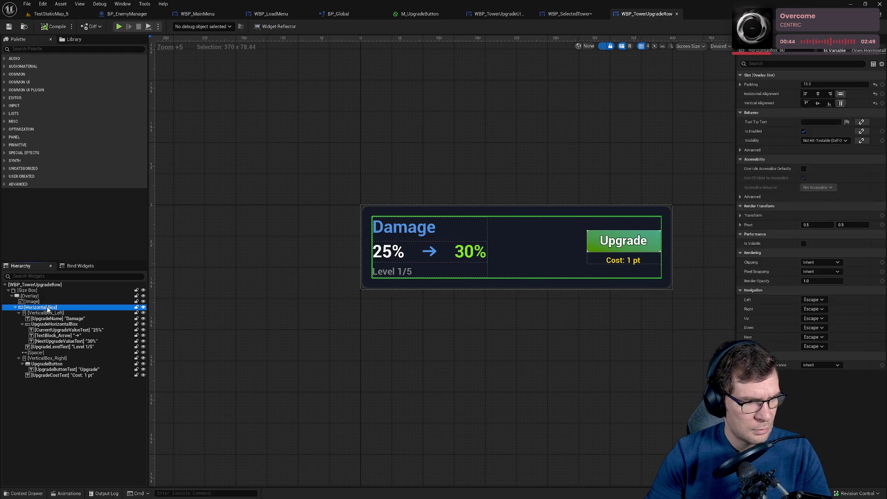
click(31, 296)
click(34, 291)
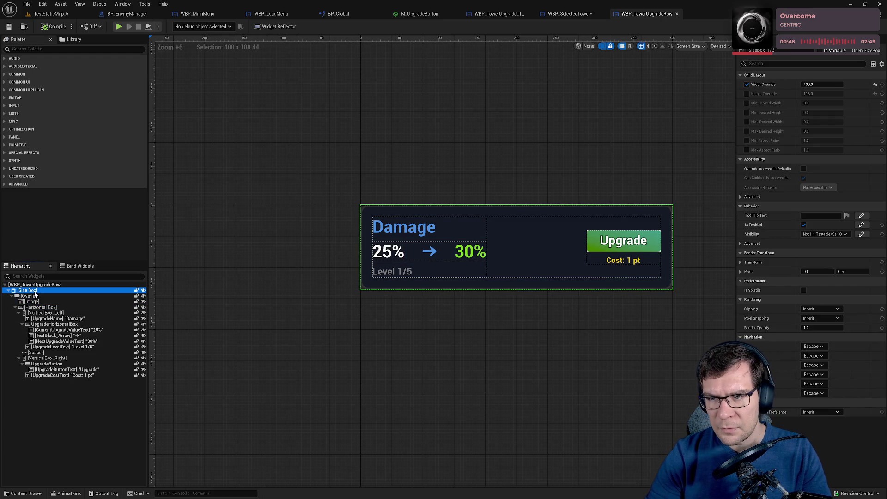
Set the row Size Box width override to 350, save and compile, and return to the level.
click(823, 85)
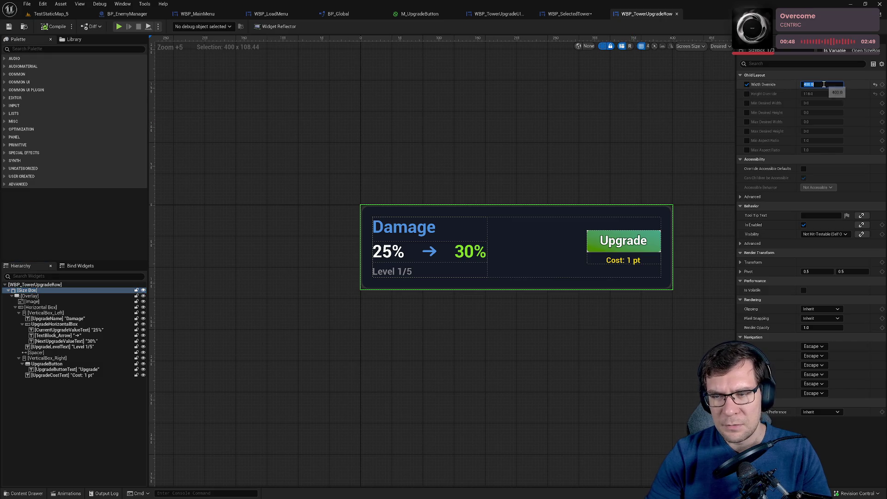
text(350)
key(Return)
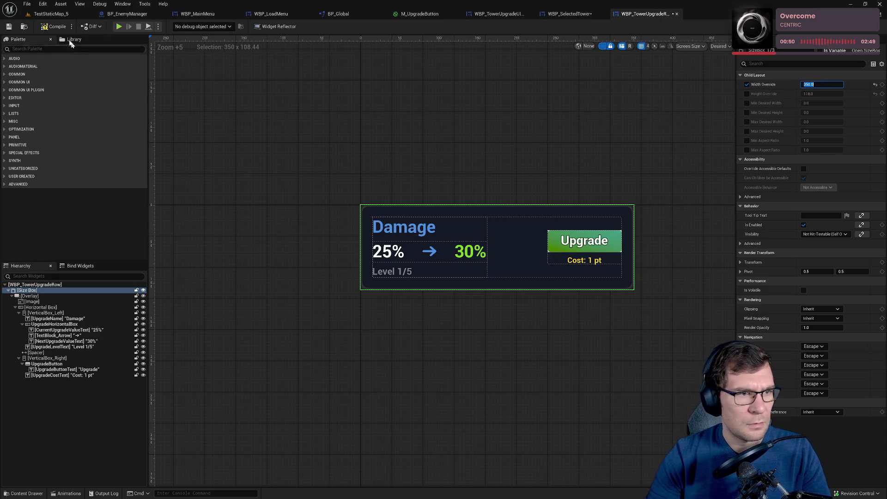
click(8, 26)
click(50, 13)
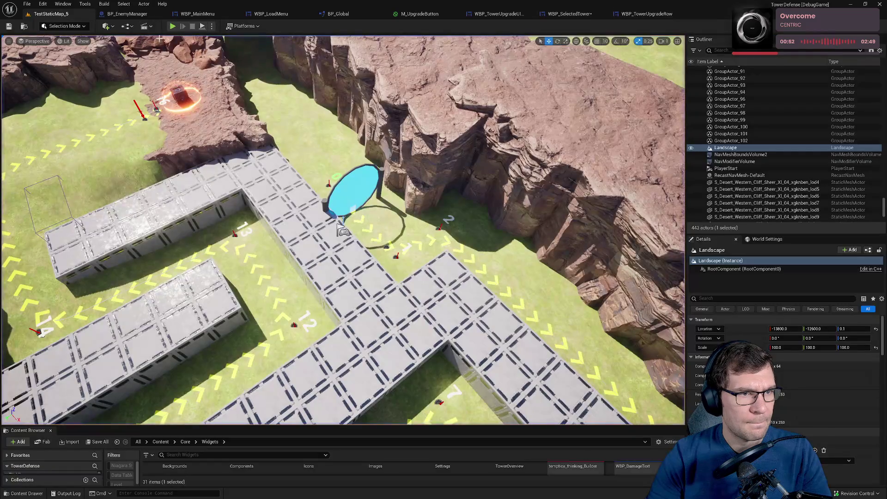
Play the game, place a Gun Tower, view its Crit Chance, Damage and Crit Damage upgrades, then stop.
click(173, 27)
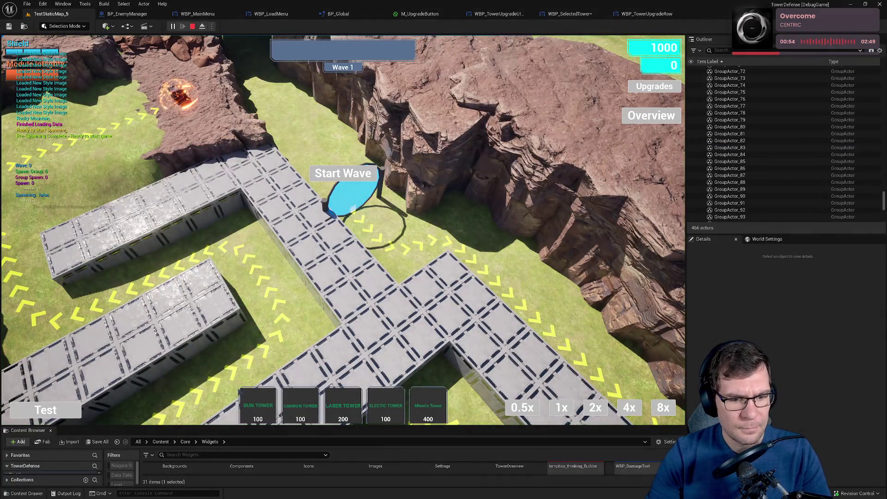
click(363, 326)
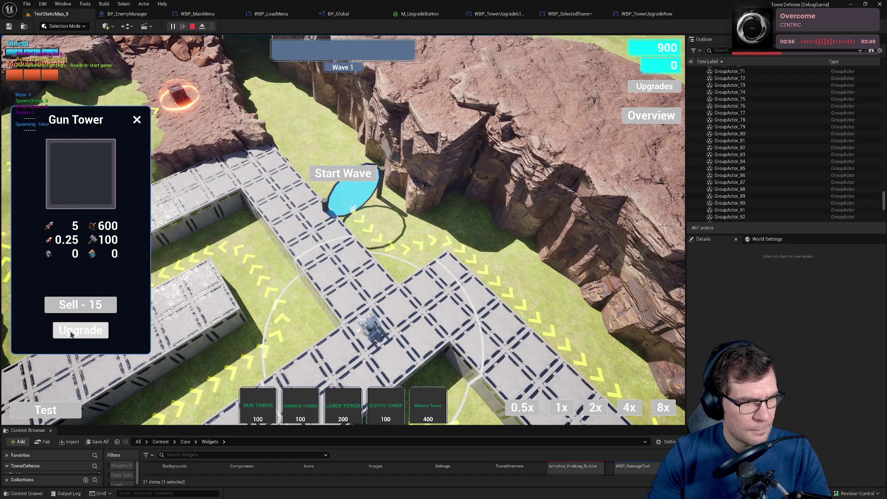
click(72, 333)
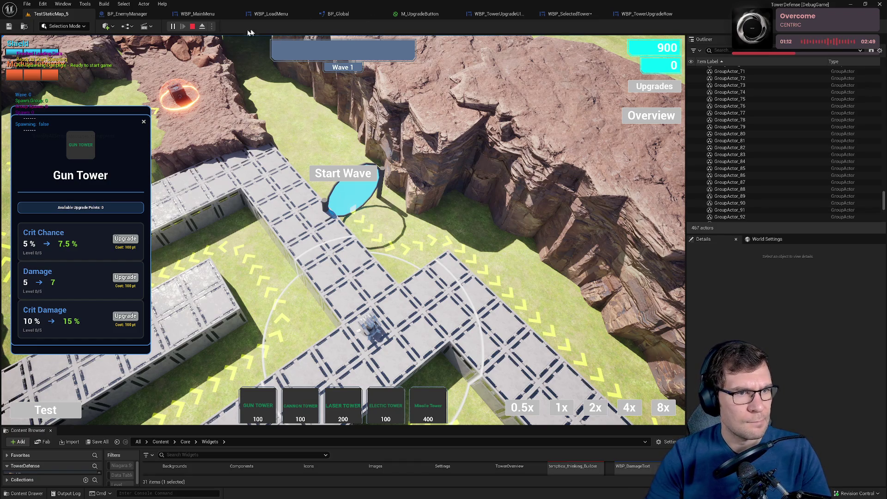
click(192, 27)
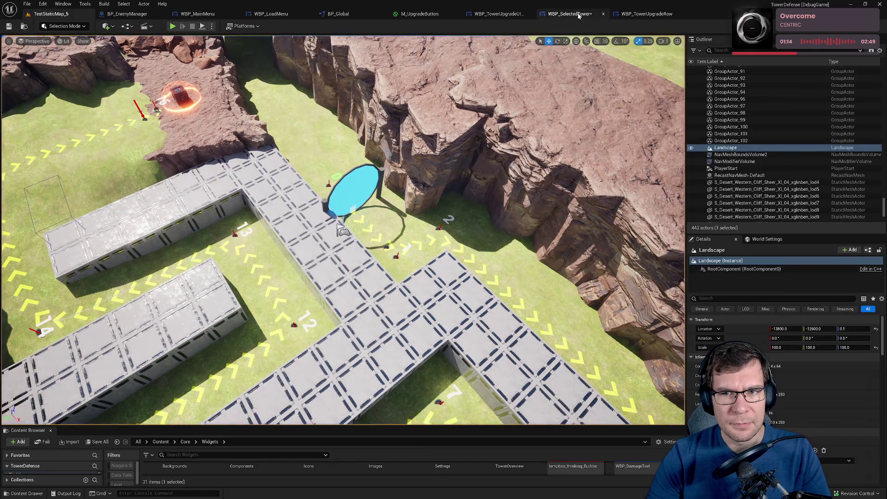
Save WBP_SelectedTower and inspect its title text, close button and grid panel hierarchy.
click(570, 14)
click(9, 27)
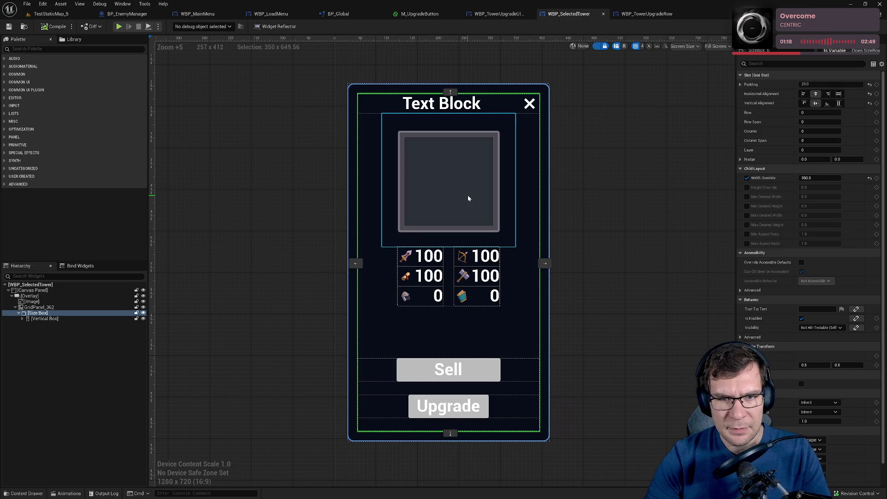
click(460, 106)
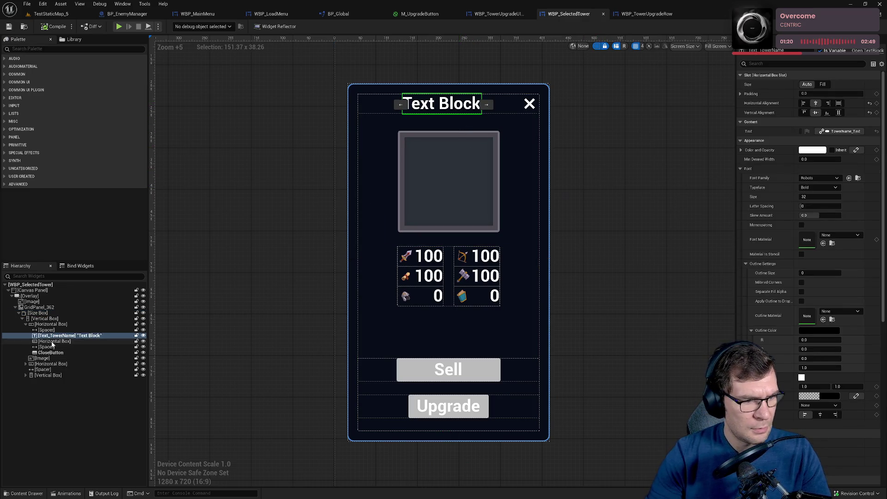
click(60, 325)
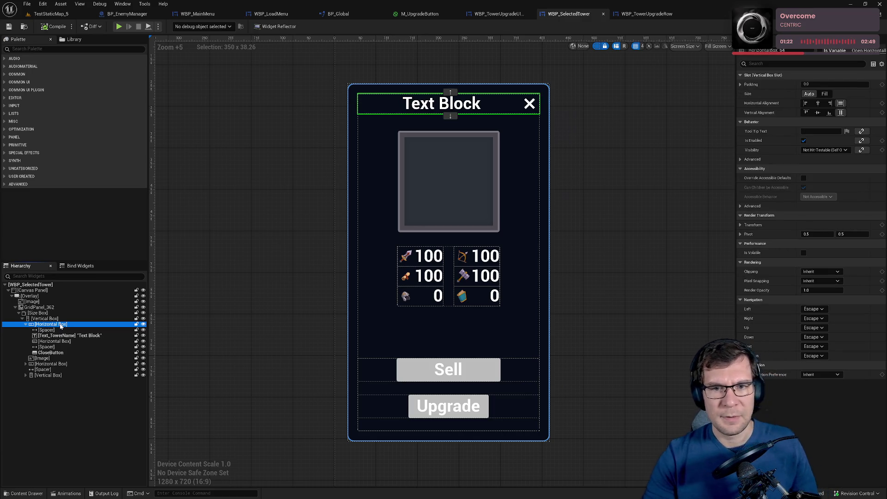
click(531, 104)
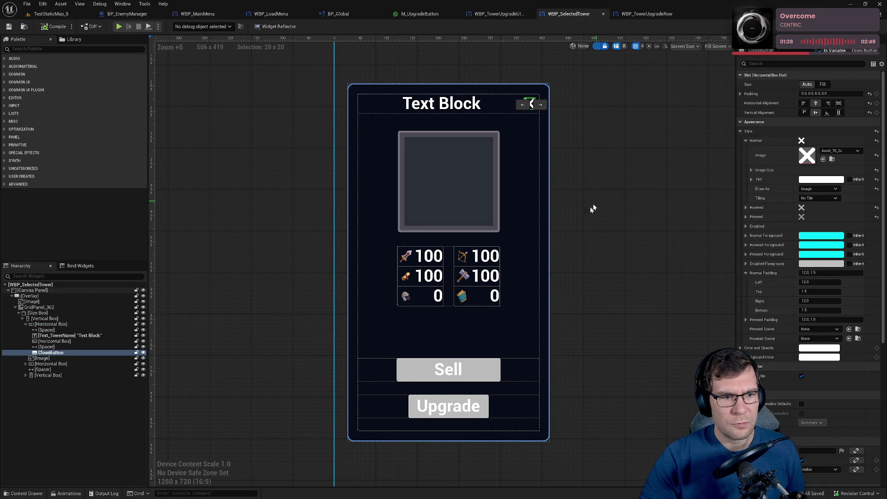
click(28, 307)
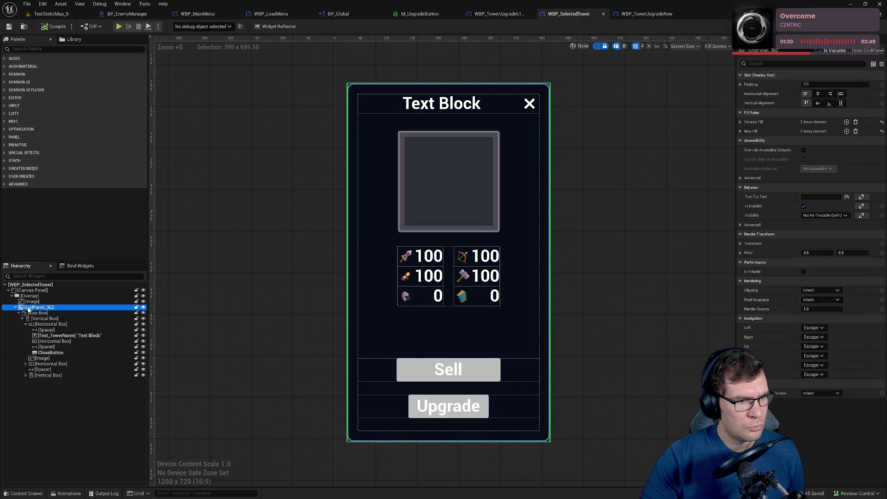
click(16, 307)
click(16, 307)
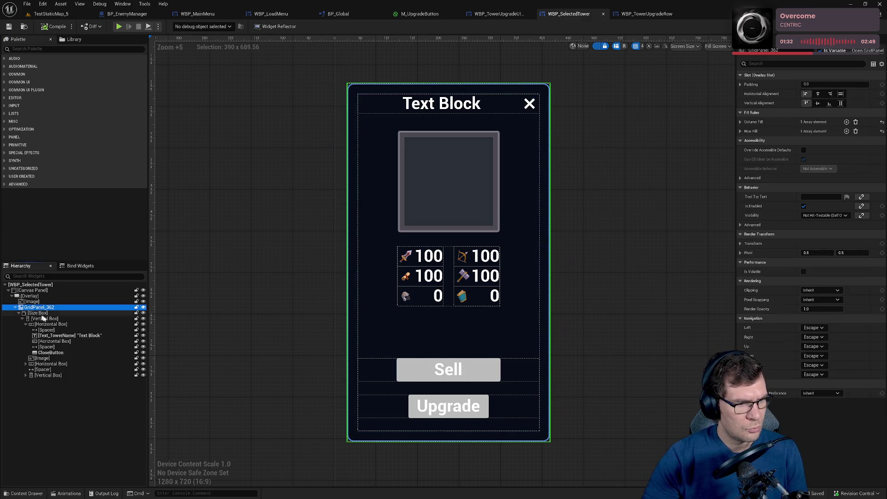
click(65, 336)
click(51, 352)
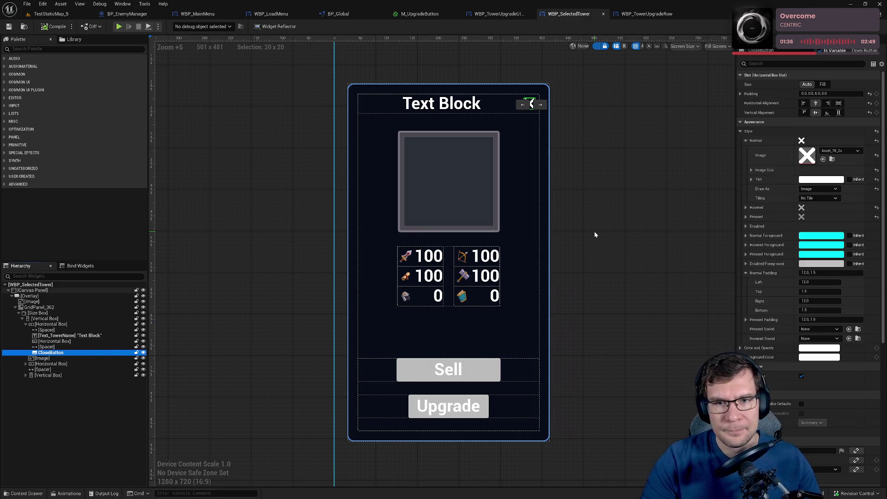
Move the WBP_SelectedTower tab ahead of WBP_TowerUpgradeUI and select the upgrade widget's CloseButton.
click(510, 17)
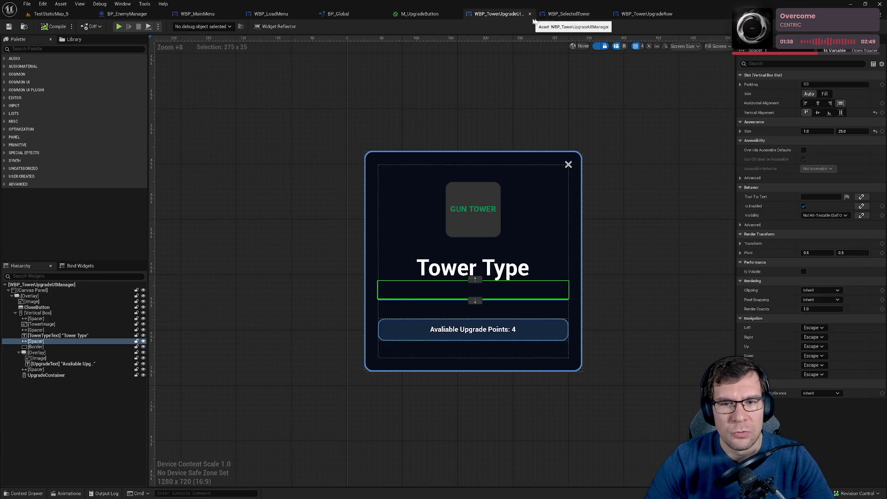
drag(568, 14, 504, 14)
click(572, 15)
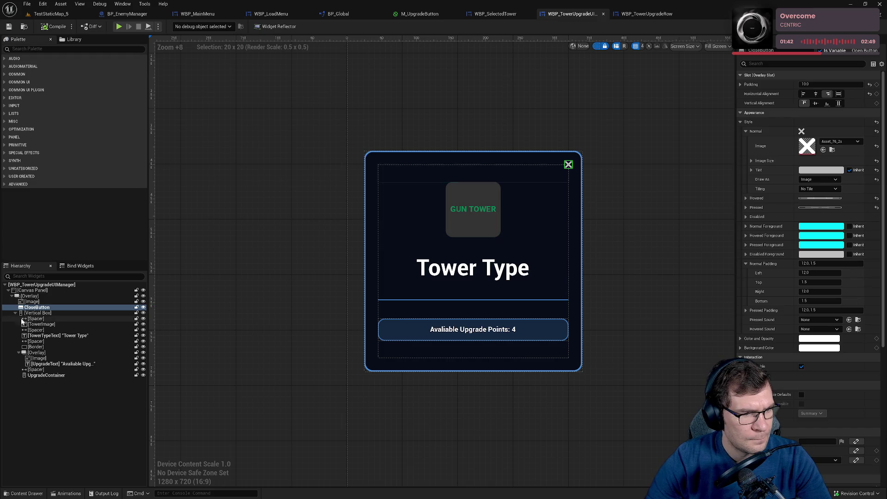
click(62, 307)
Paste the copied CloseButton into WBP_SelectedTower's Overlay.
click(493, 14)
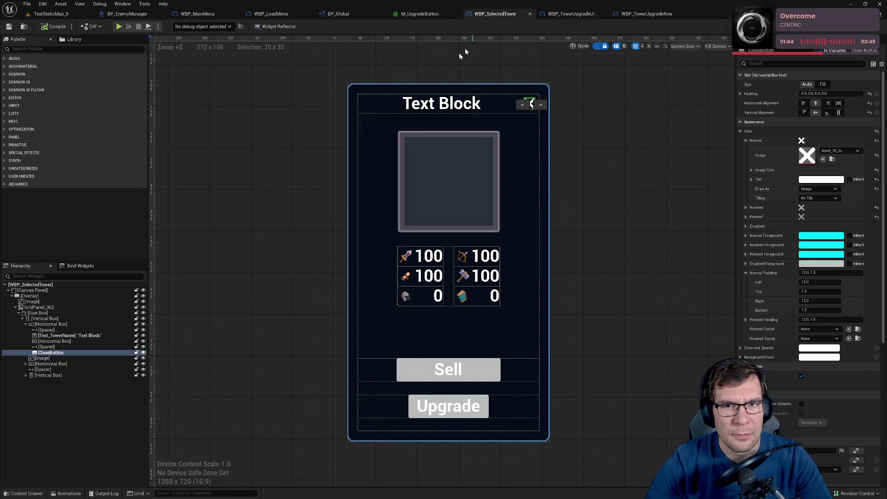
click(114, 296)
key(ctrl+v)
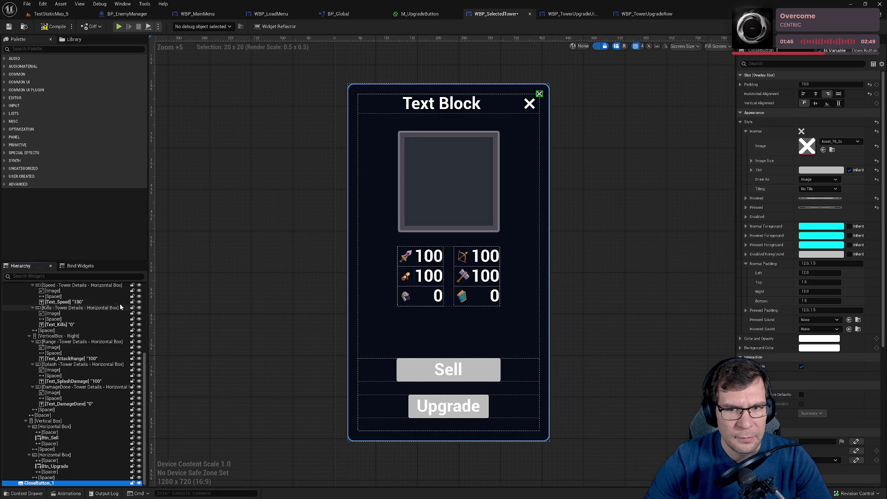
Delete the original title-row close button, select CloseButton_1, and show the event graph.
scroll(532, 182, up, 3)
click(512, 184)
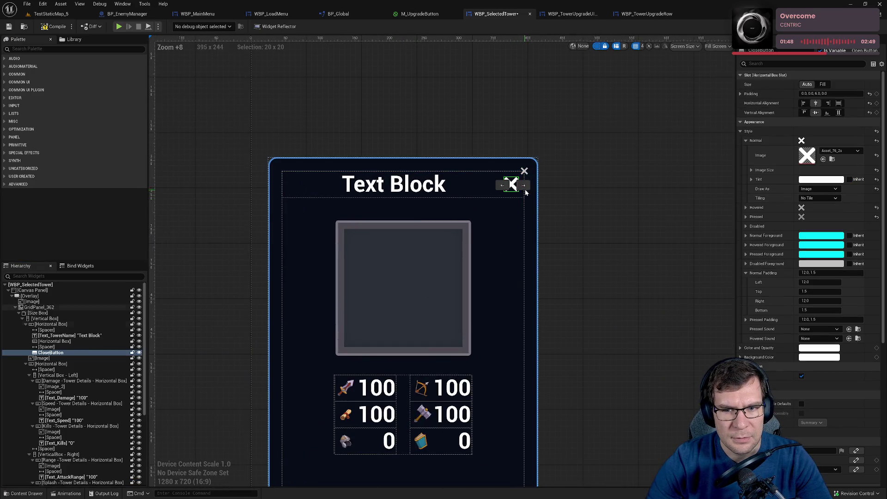
key(Delete)
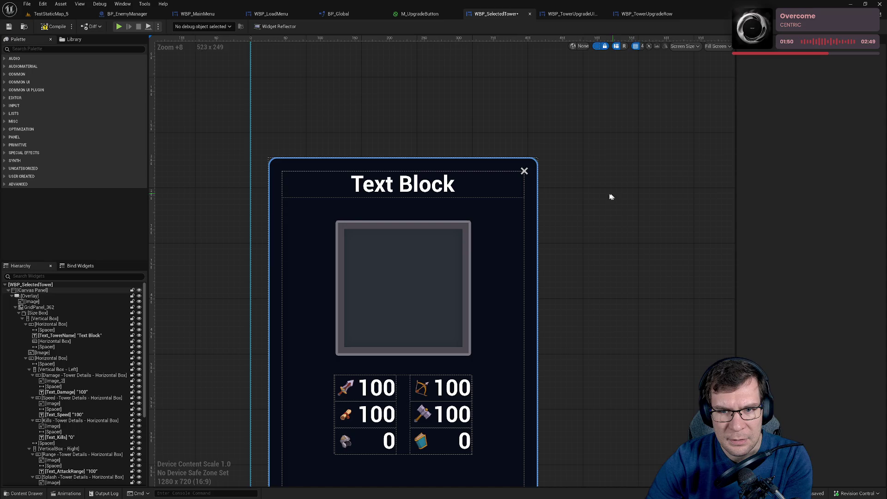
click(524, 171)
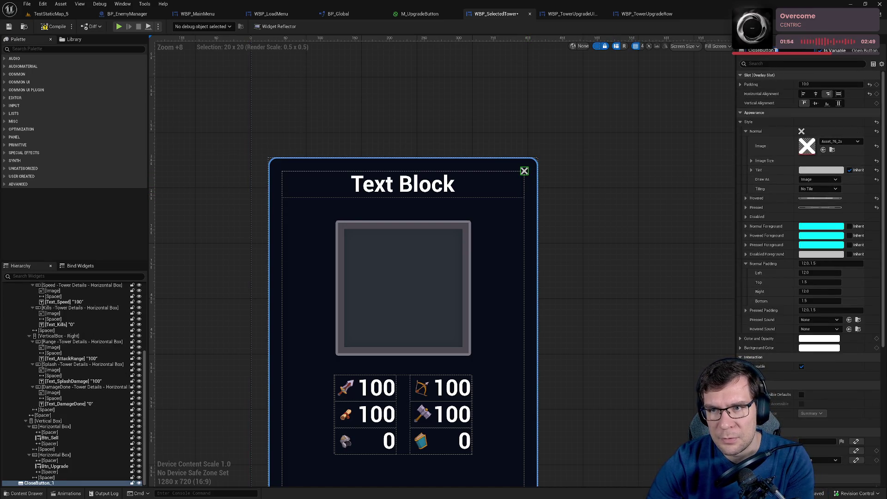
scroll(822, 362, down, 10)
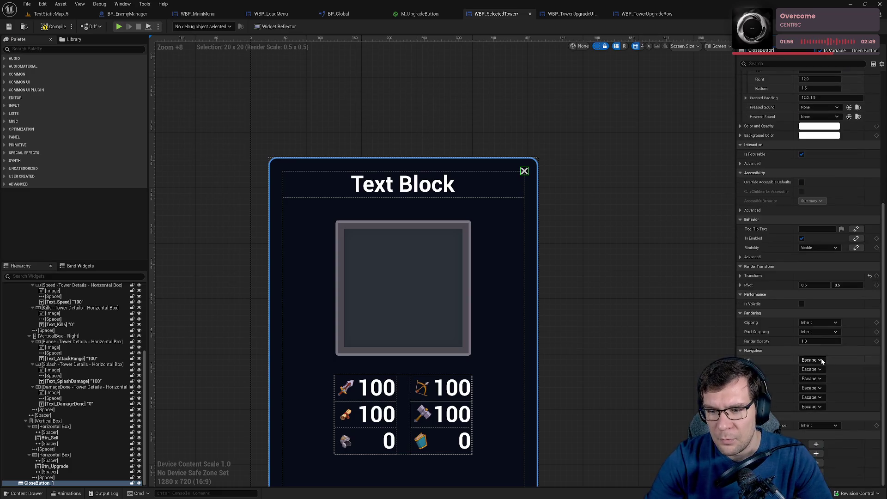
click(816, 444)
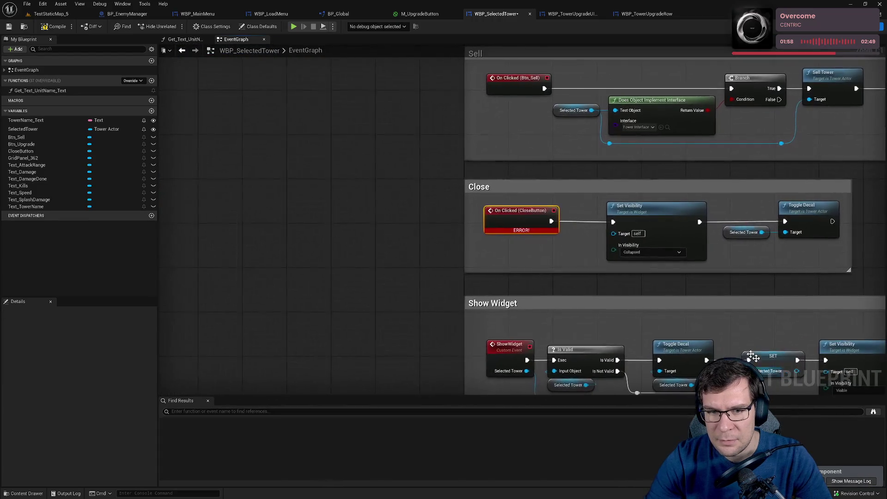
Replace the broken close-button click event with a new On Clicked wired to Set Visibility.
key(Delete)
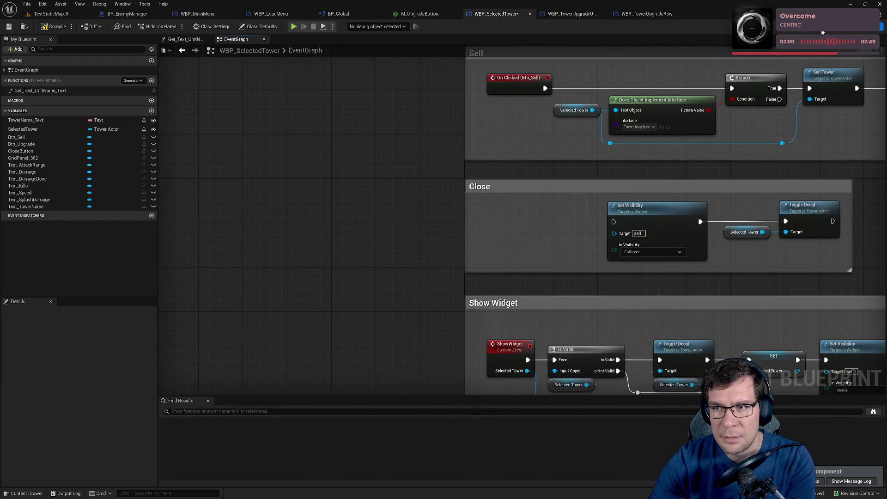
click(822, 33)
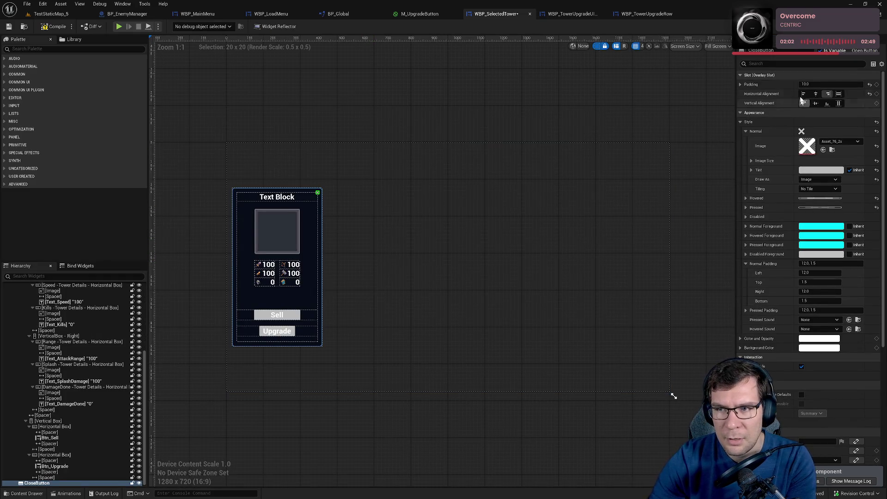
scroll(815, 416, down, 5)
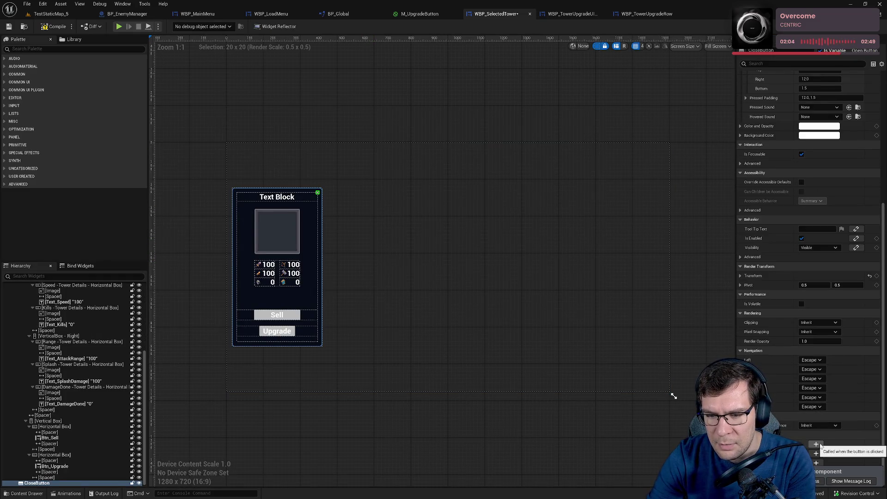
click(816, 444)
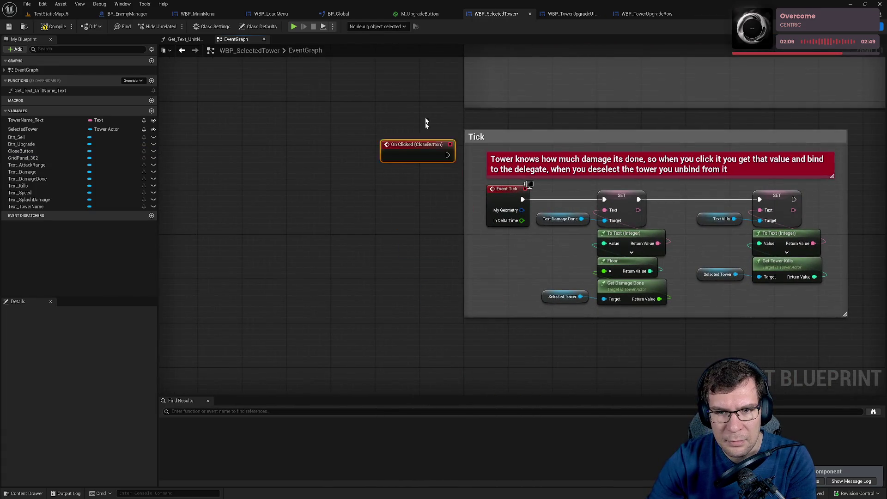
mouse_move(417, 144)
mouse_down()
mouse_move(406, 359)
mouse_move(404, 119)
mouse_move(403, 327)
mouse_move(524, 290)
mouse_move(492, 273)
mouse_move(604, 282)
mouse_up()
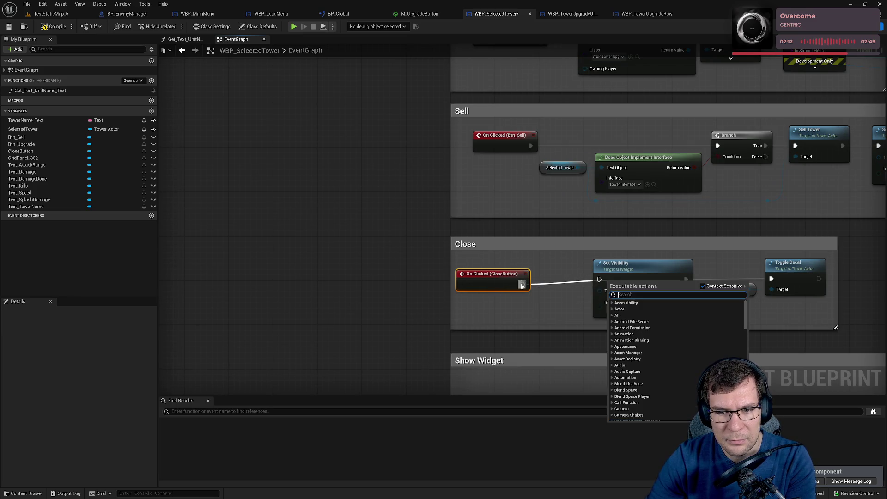
key(Escape)
drag(500, 277, 500, 268)
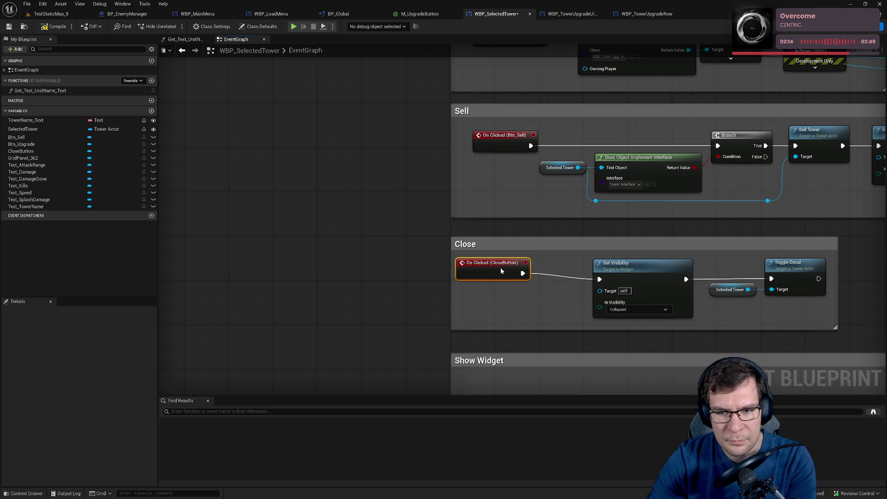
Compile and save the widget, then switch to WBP_TowerUpgradeUIManager.
click(9, 27)
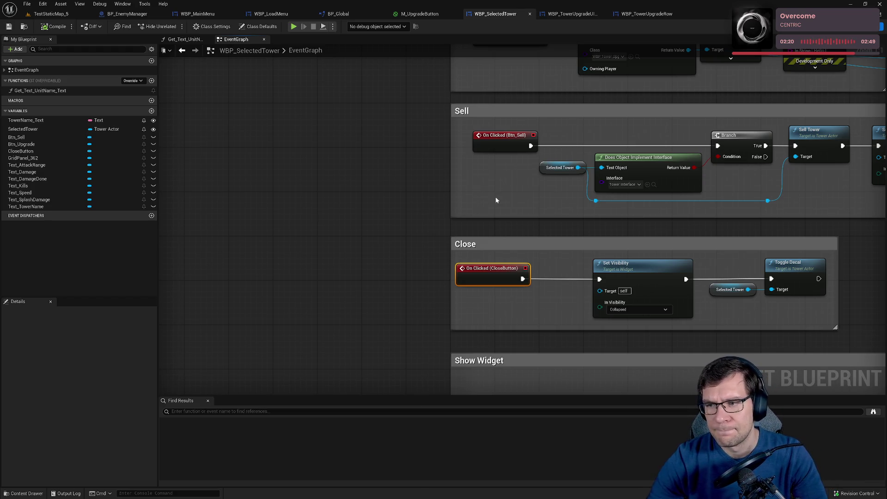
click(326, 204)
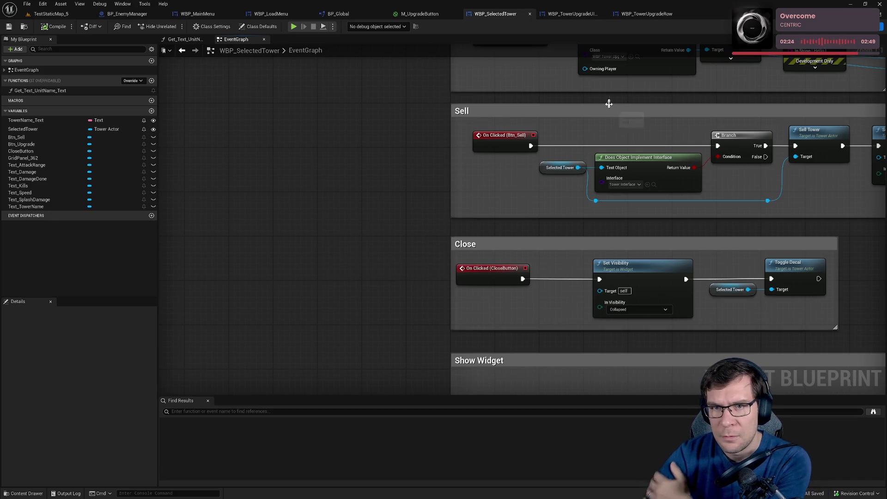
click(645, 14)
click(575, 15)
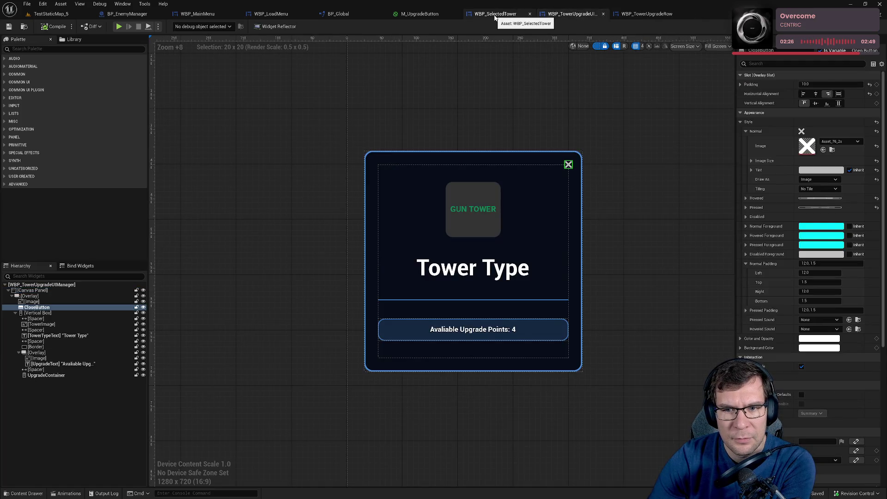
Inspect the upgrade layout's image, vertical box, spacer and divider, then bring up WBP_SelectedTower's designer.
click(469, 222)
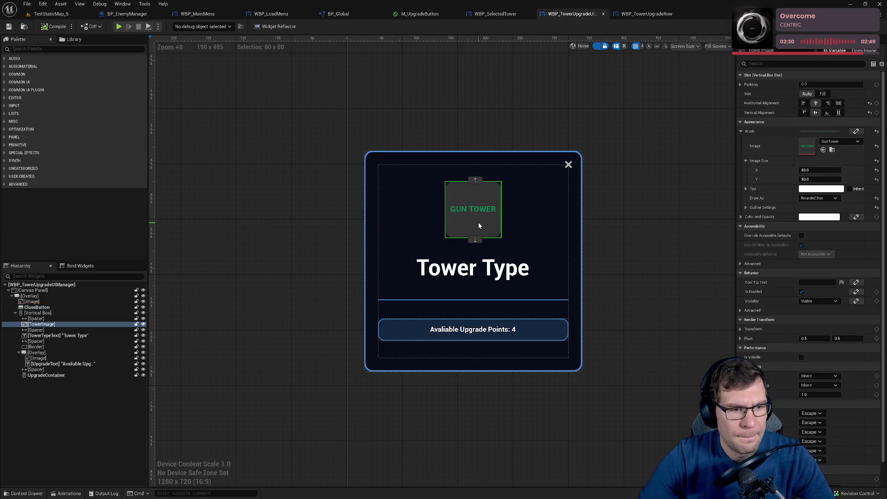
click(37, 313)
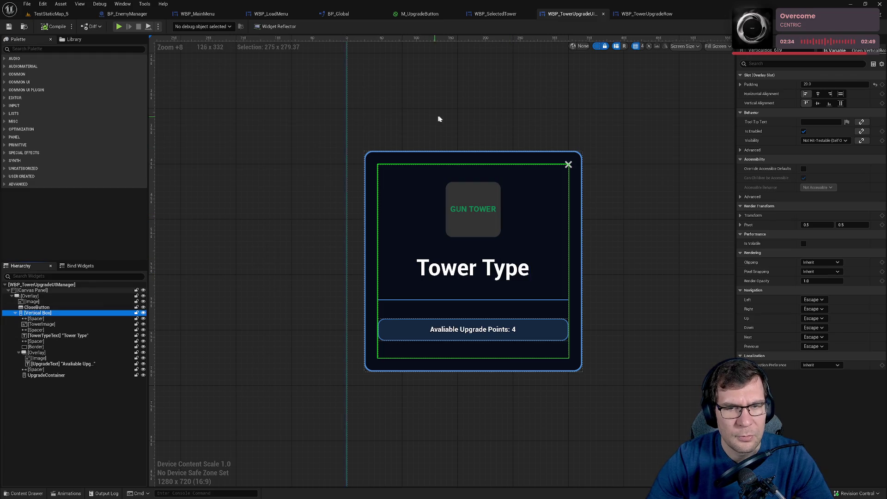
click(454, 300)
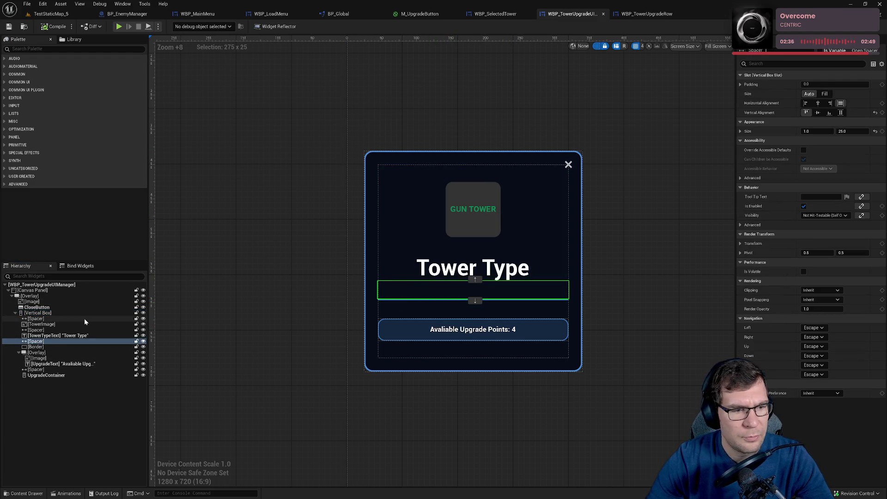
click(37, 347)
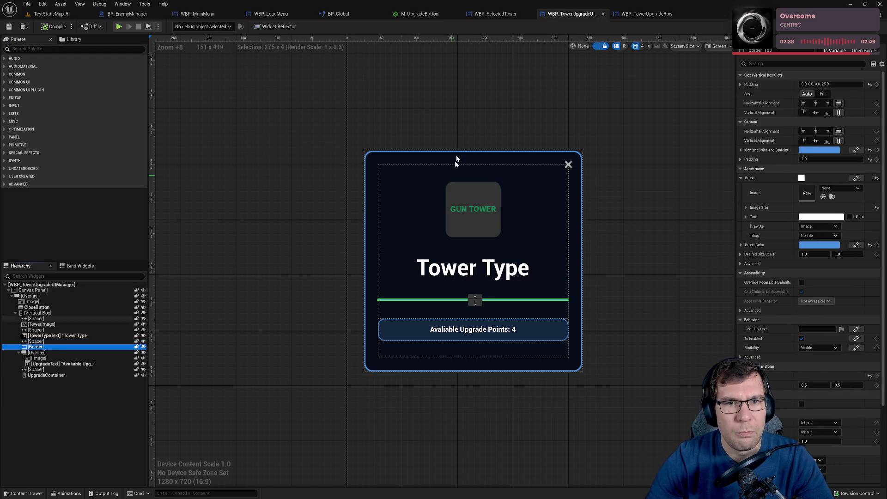
click(489, 14)
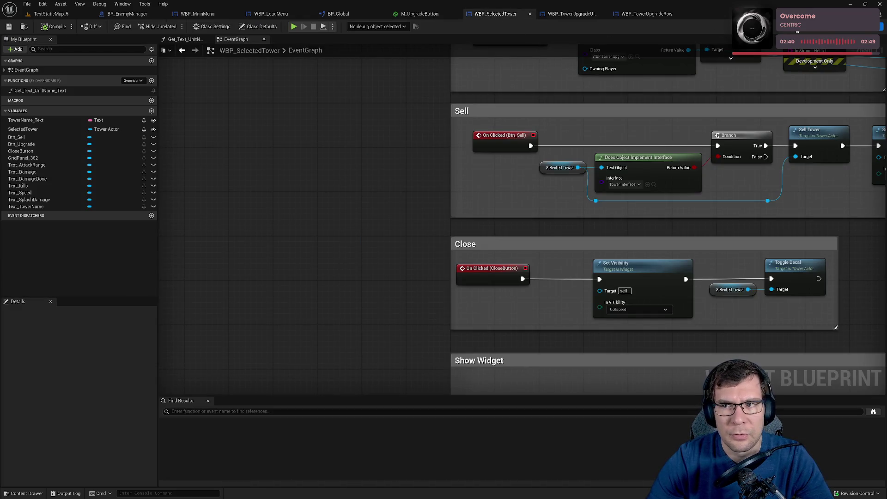
scroll(487, 220, up, 6)
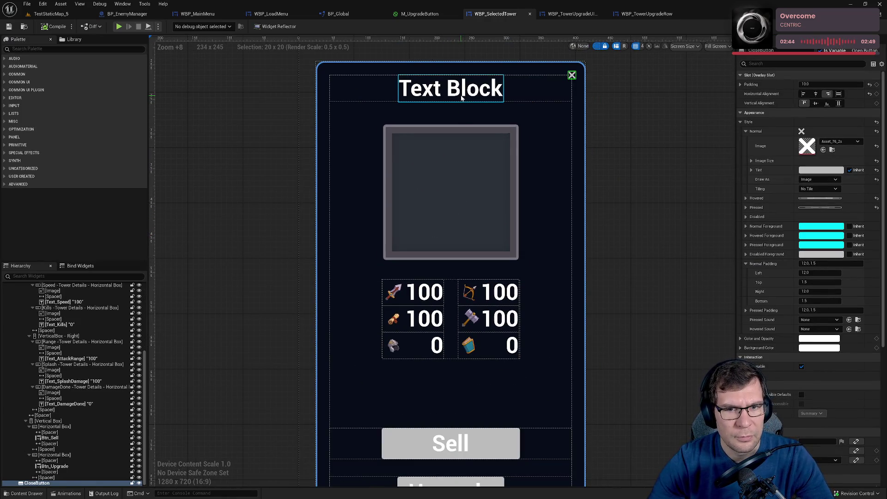
Paste a divider Border below the tower image in the Hierarchy.
scroll(86, 403, up, 3)
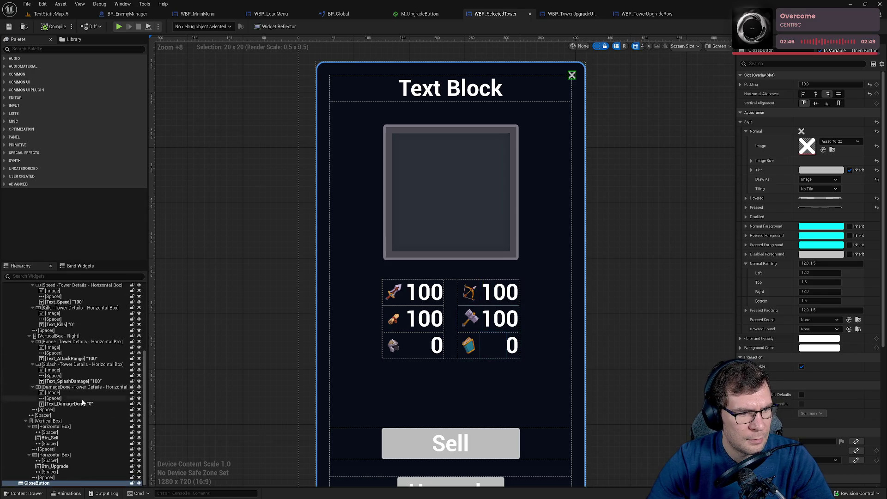
click(436, 90)
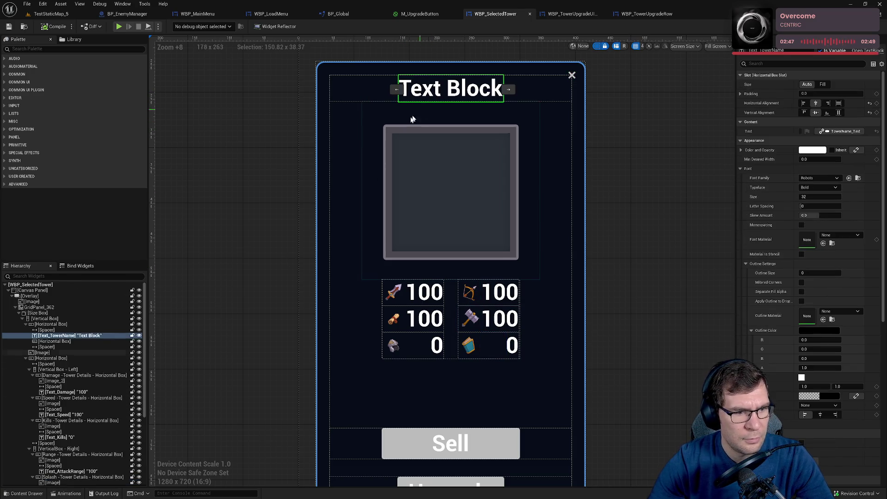
click(59, 343)
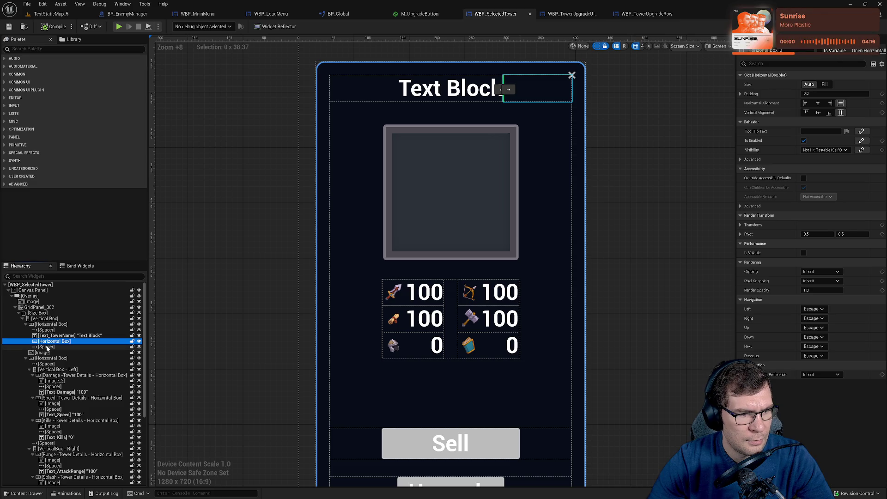
click(42, 353)
click(25, 324)
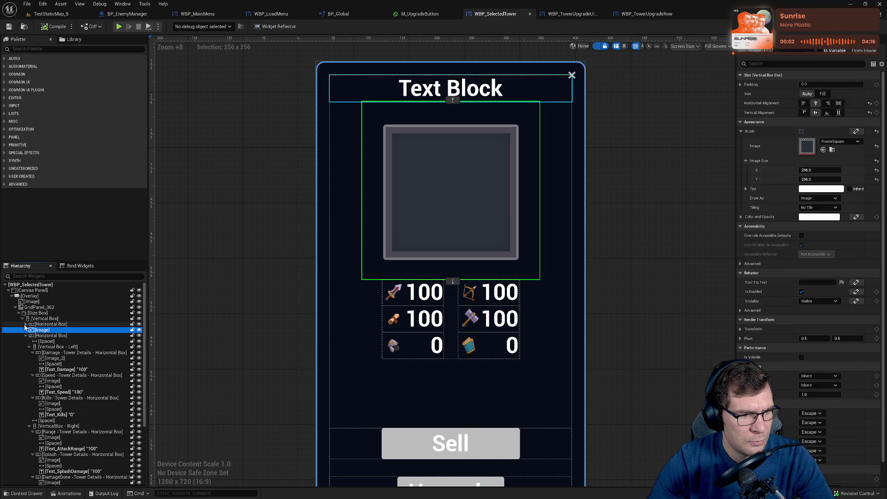
click(26, 324)
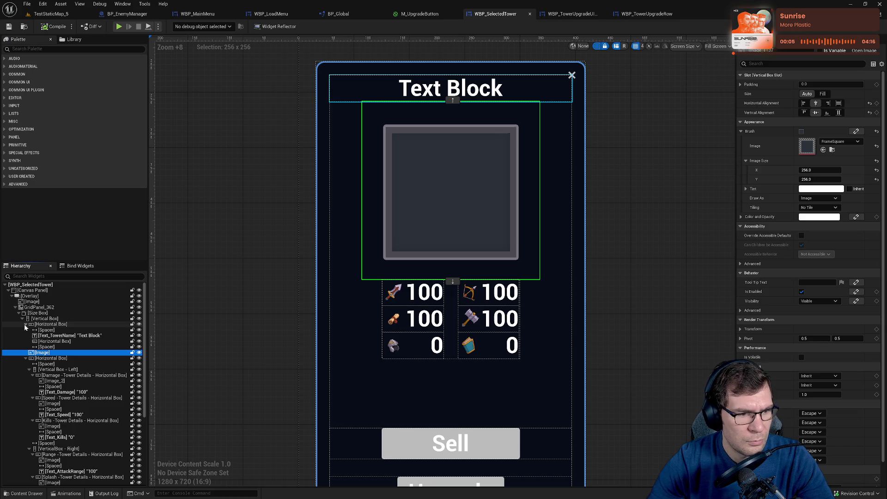
click(59, 325)
click(60, 341)
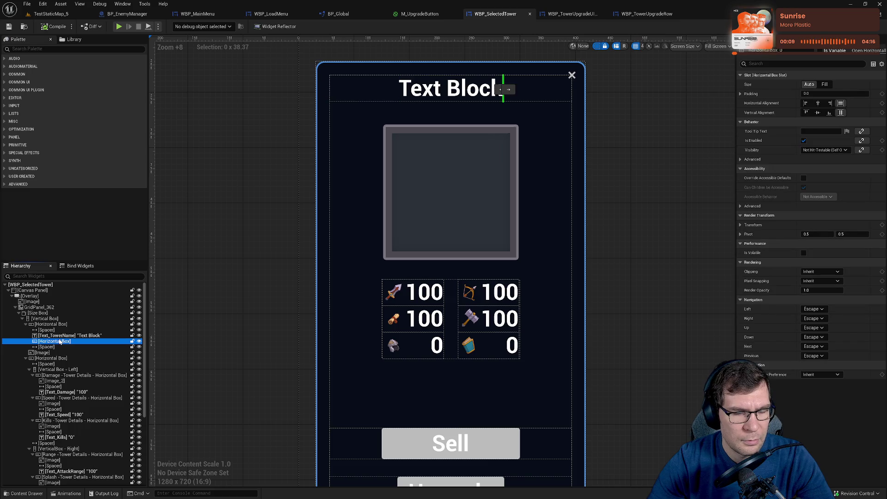
click(50, 353)
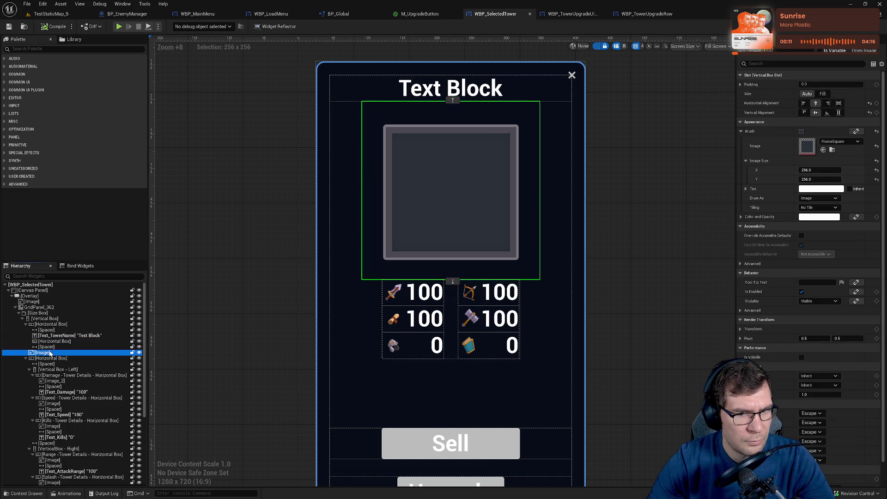
key(ctrl+v)
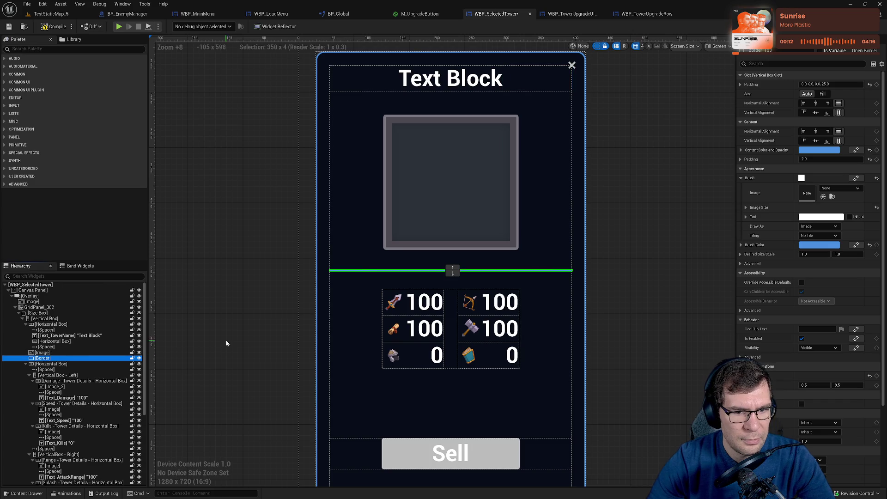
Delete the title's empty box and spacer, move Text_TowerName under Image, and remove the empty row.
click(52, 341)
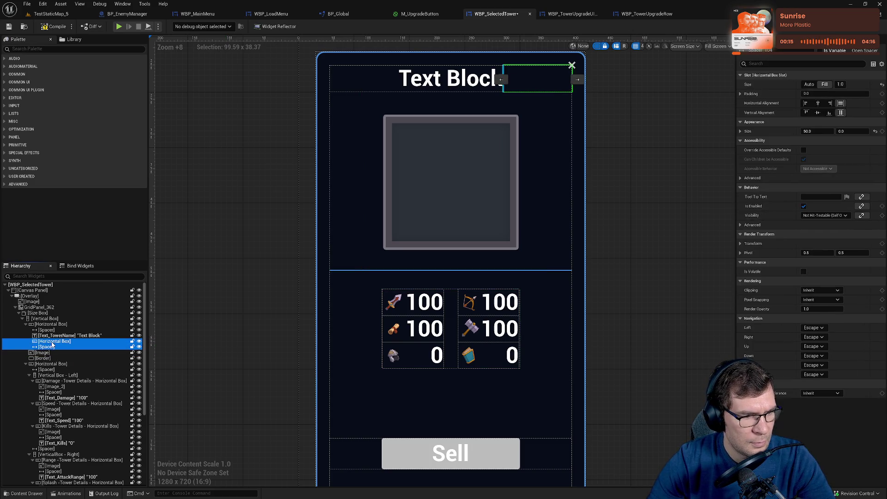
key(Delete)
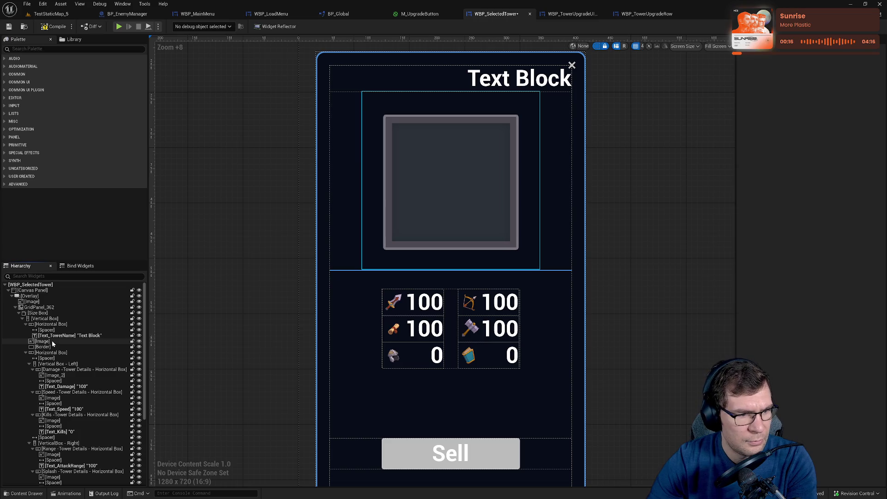
click(52, 340)
click(50, 331)
key(Delete)
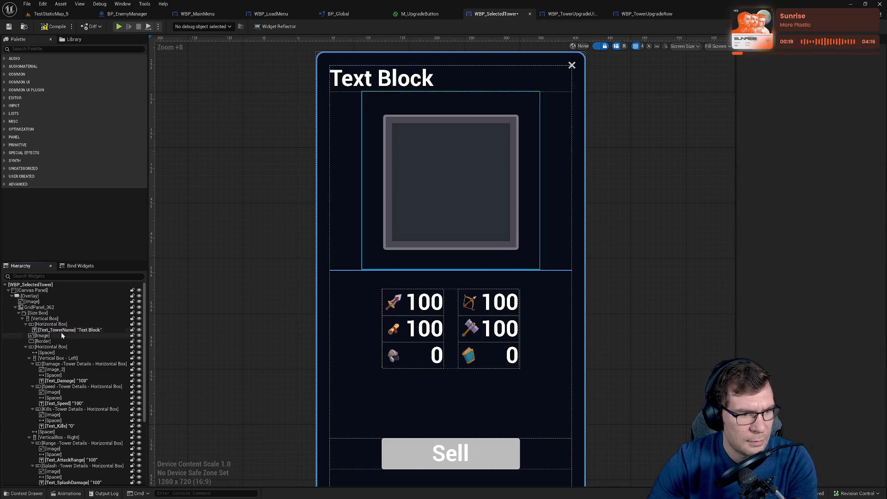
click(60, 330)
mouse_move(60, 330)
mouse_down()
mouse_move(54, 321)
mouse_move(57, 328)
mouse_up()
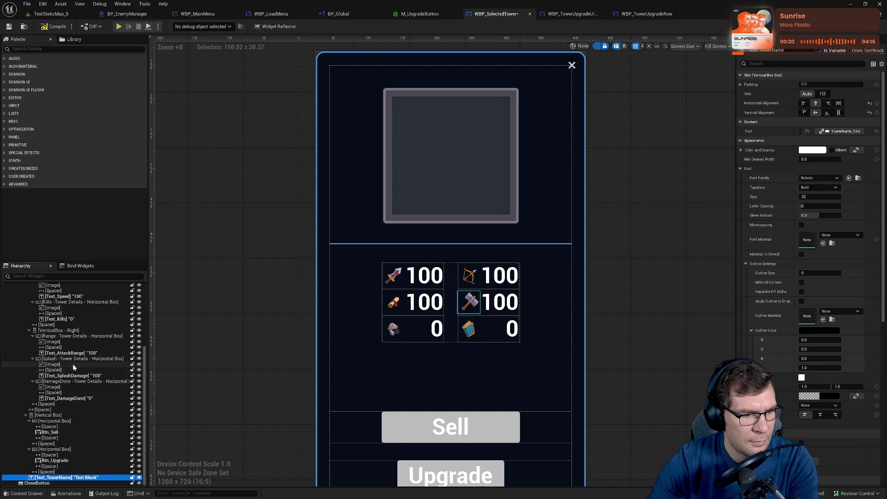
drag(60, 477, 62, 324)
scroll(62, 346, up, 2)
scroll(63, 346, up, 3)
click(60, 312)
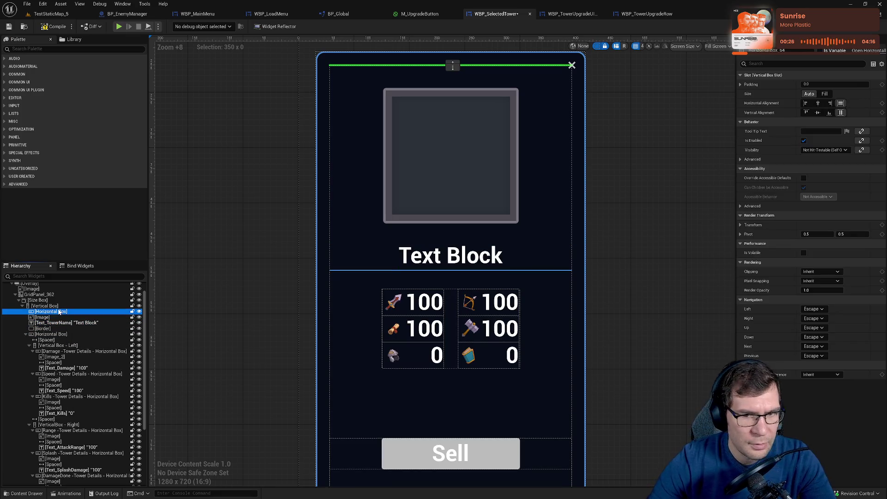
key(Delete)
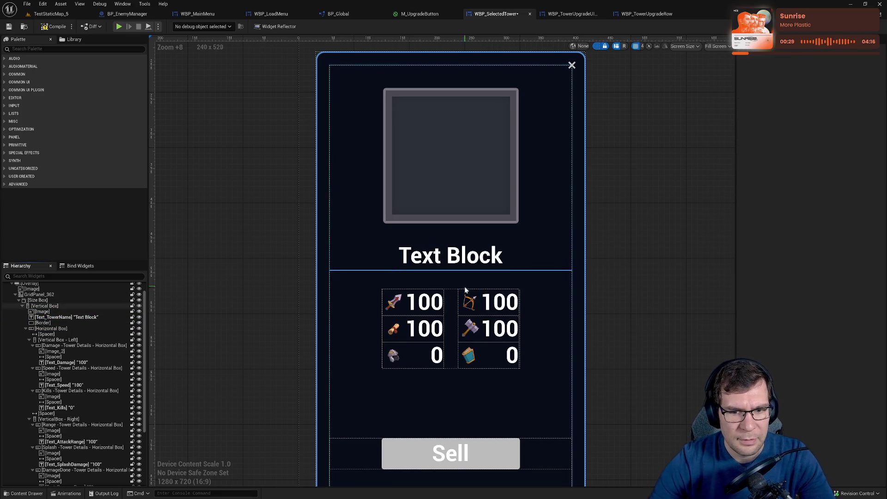
Recentre the canvas so the Sell and Upgrade buttons are in view.
drag(606, 259, 617, 319)
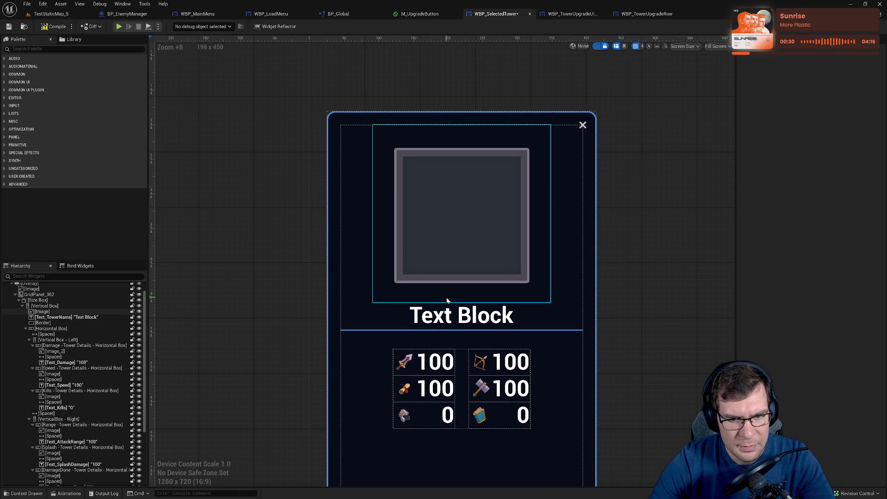
drag(180, 264, 295, 187)
click(26, 329)
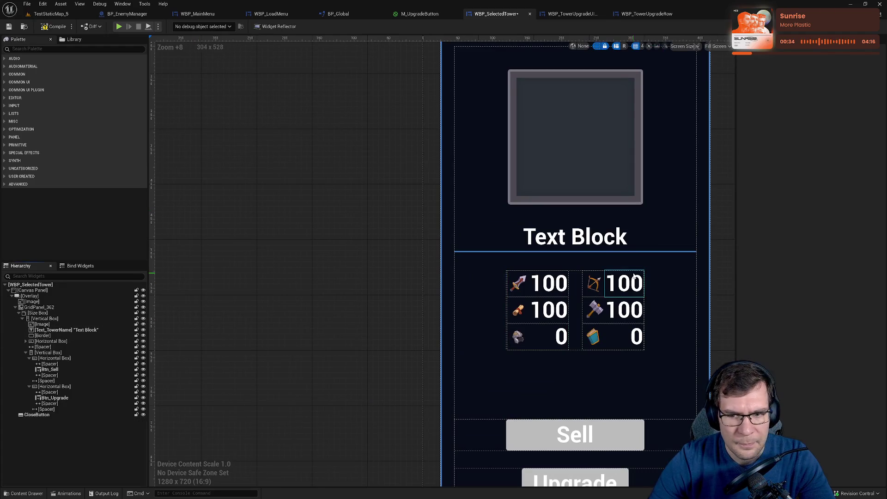
scroll(576, 270, down, 1)
drag(576, 269, 602, 243)
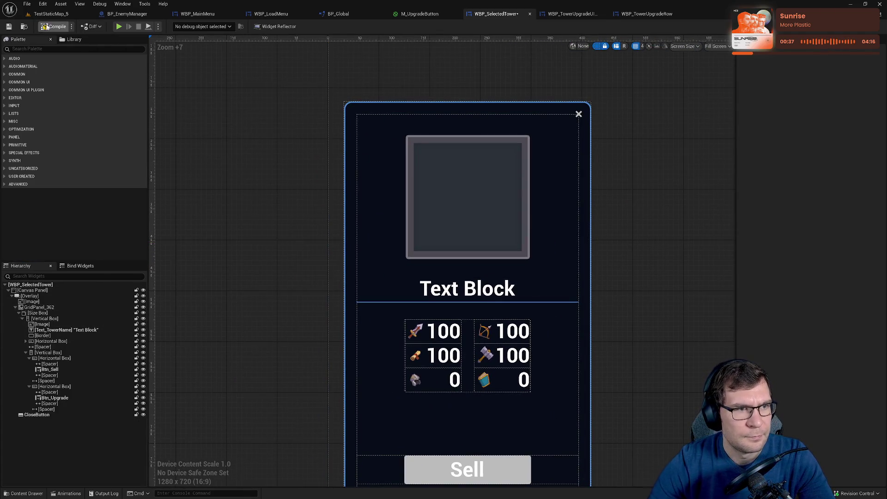
Inspect the tower image and root canvas panel, then return to WBP_TowerUpgradeUIManager.
click(452, 178)
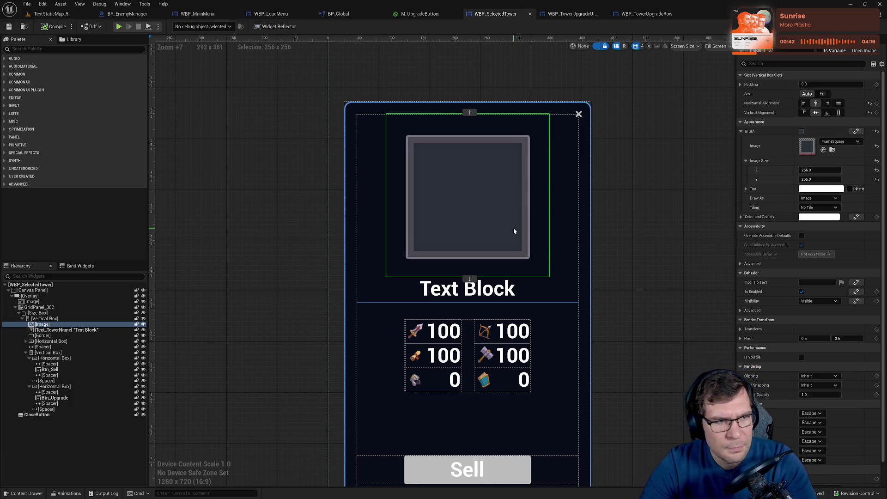
click(608, 188)
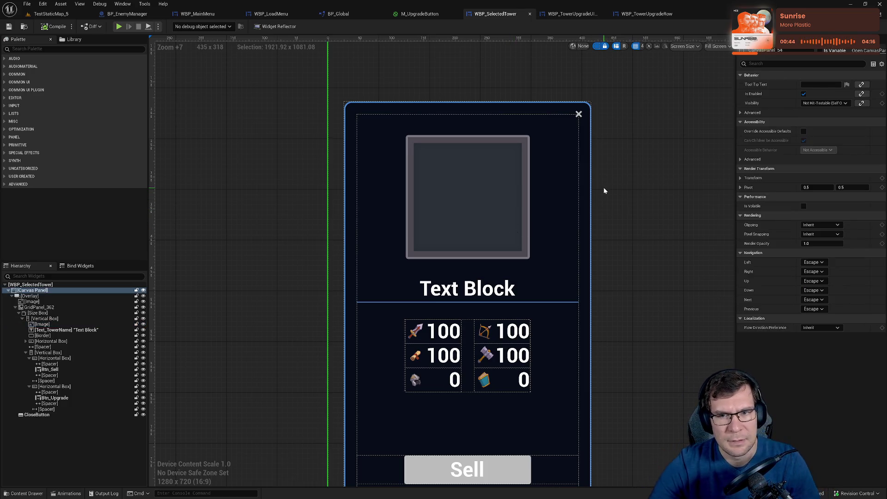
scroll(601, 208, down, 3)
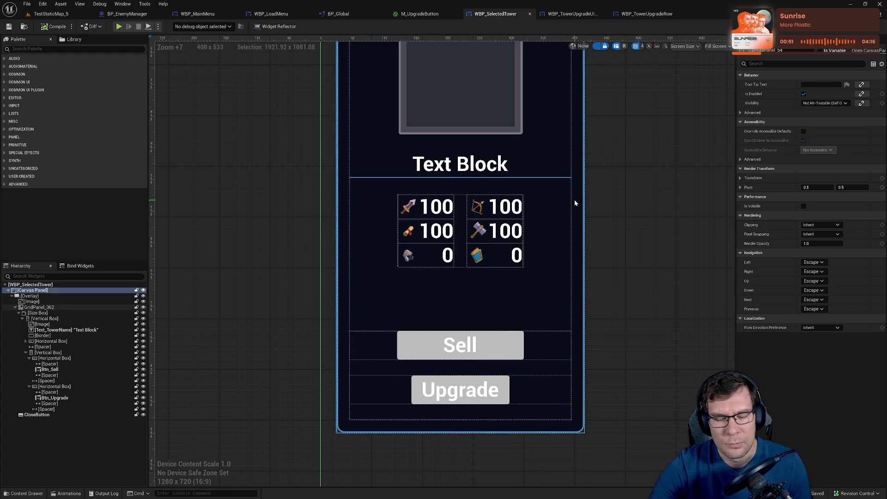
scroll(574, 200, up, 3)
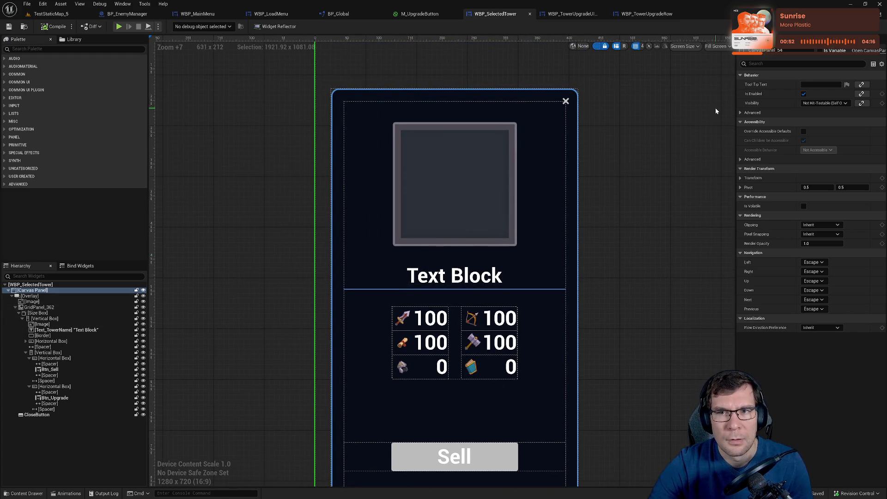
click(571, 15)
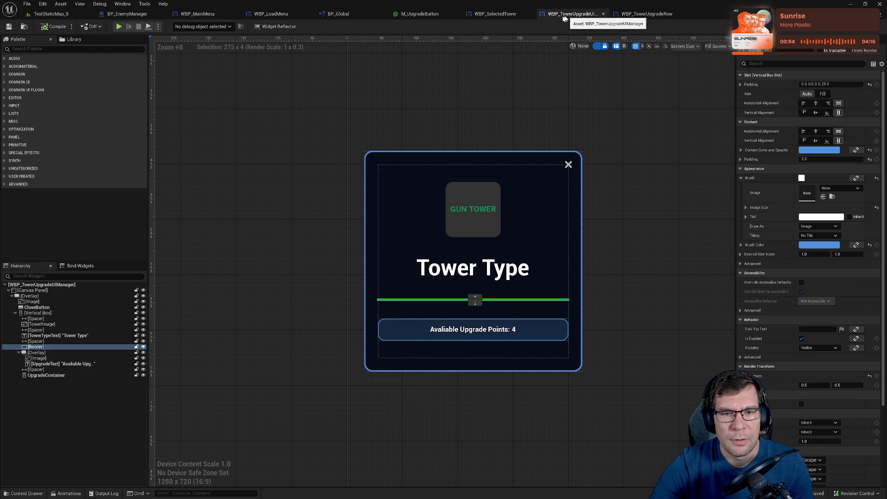
Compare both widgets' title text and pick the spacer below the Tower Type title.
click(499, 17)
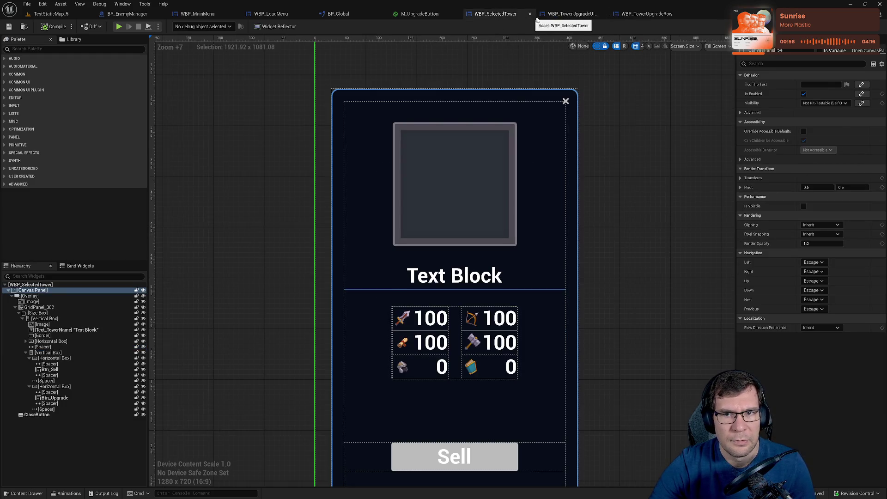
click(571, 13)
click(495, 277)
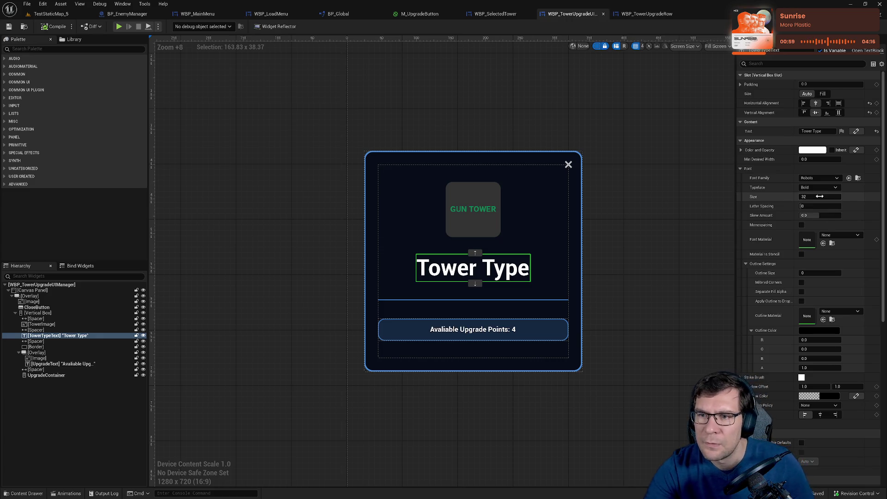
double_click(501, 10)
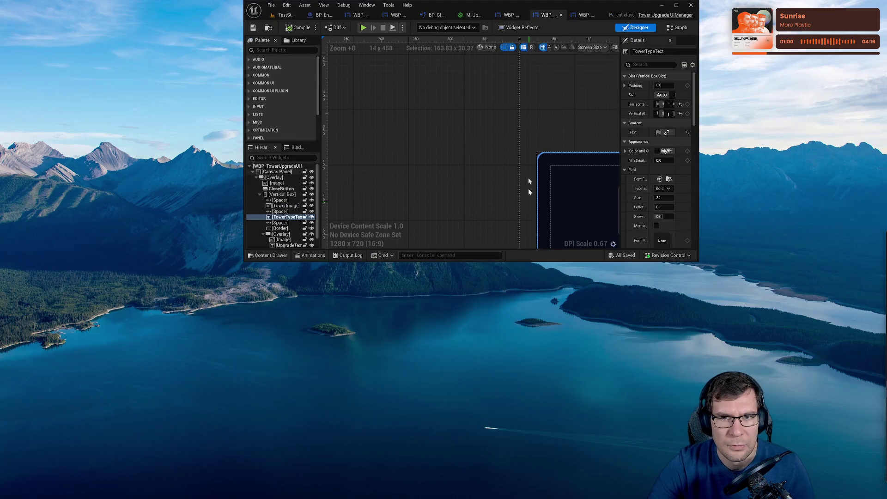
key(super+Up)
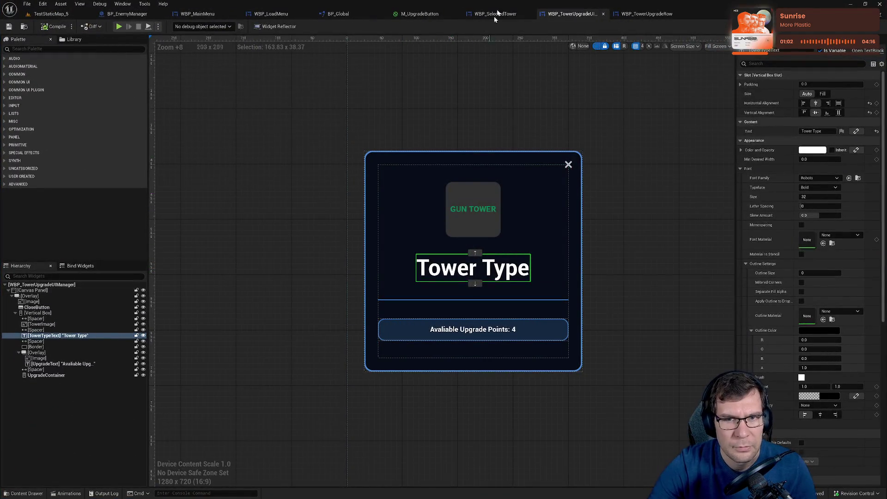
click(495, 13)
click(458, 276)
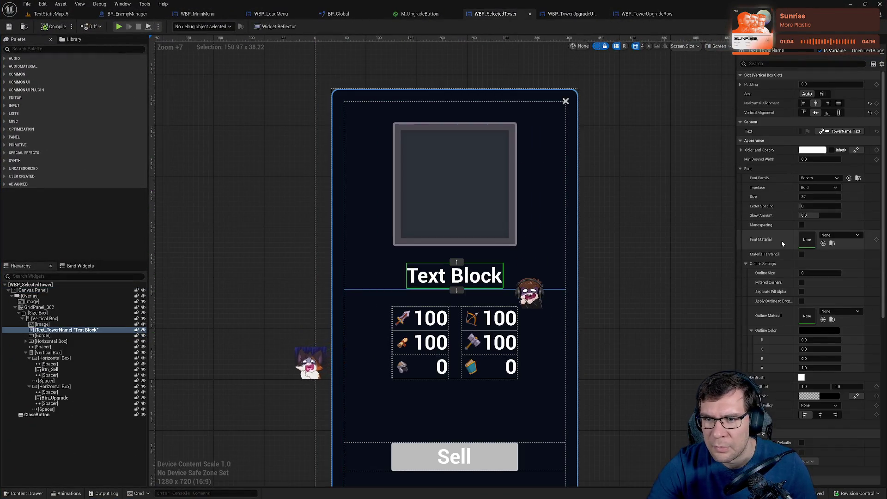
click(572, 14)
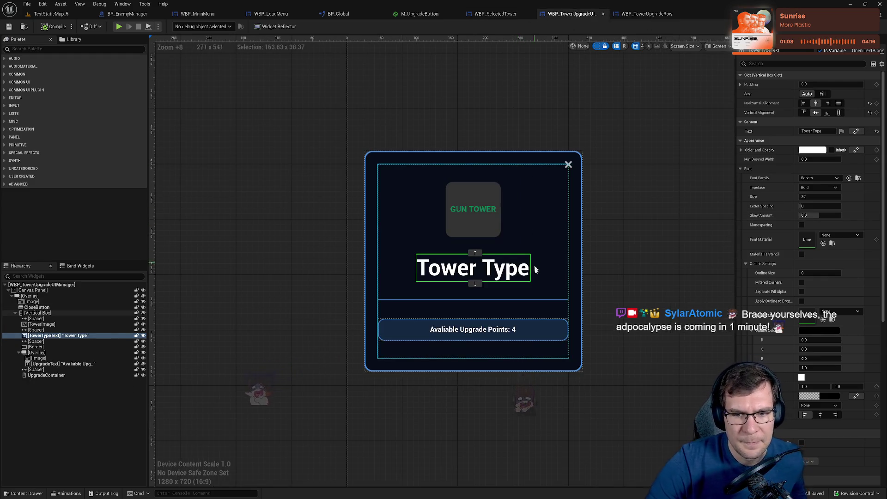
click(528, 289)
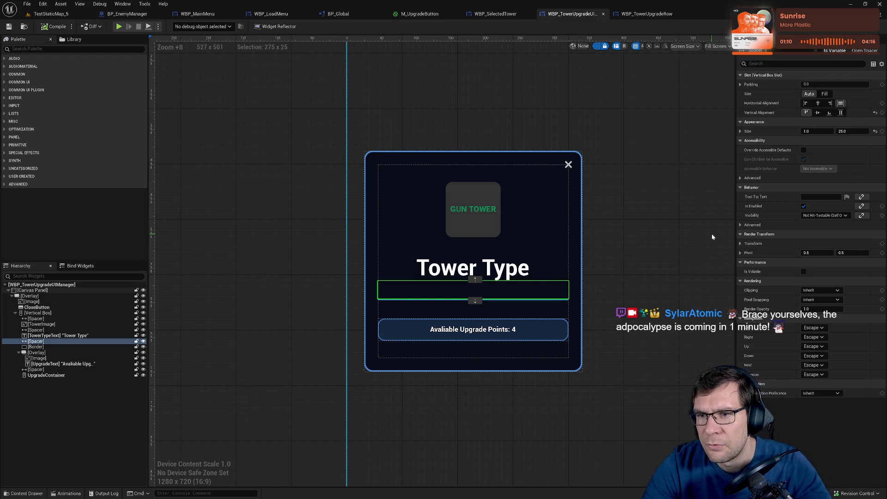
Paste the 25-tall spacer under Text_TowerName in WBP_SelectedTower and compare the layouts.
click(496, 14)
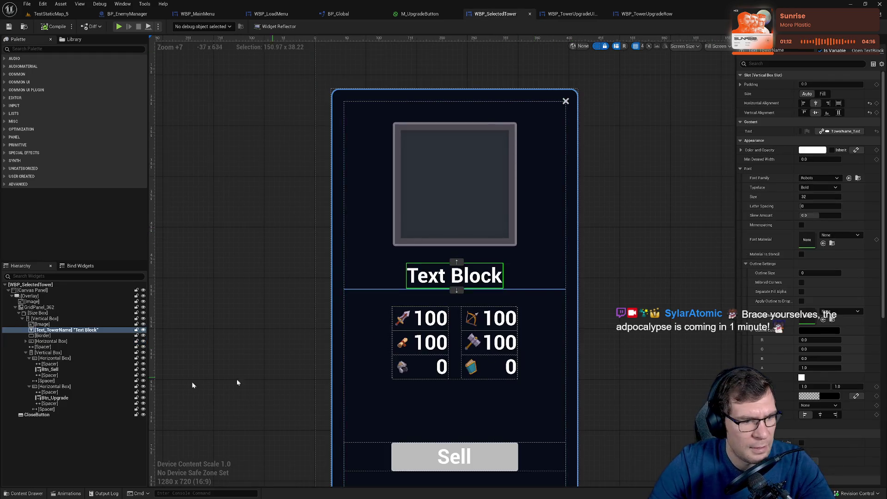
key(ctrl+v)
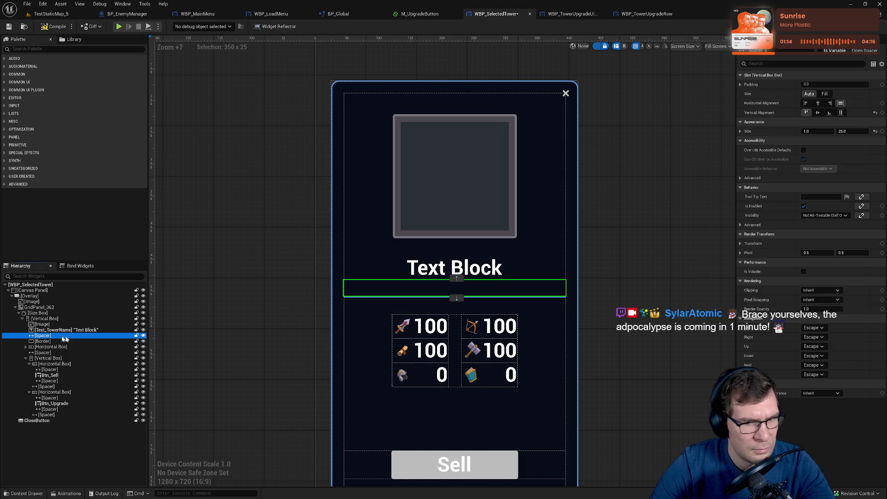
click(42, 341)
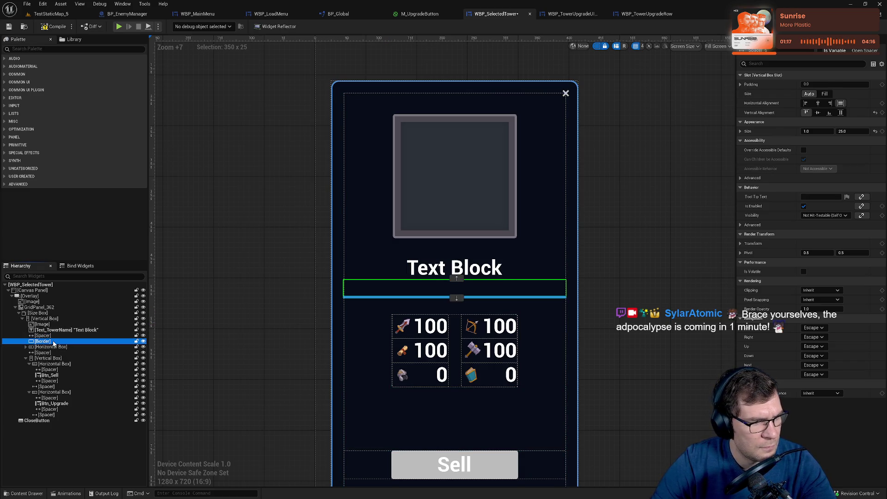
click(42, 335)
click(572, 13)
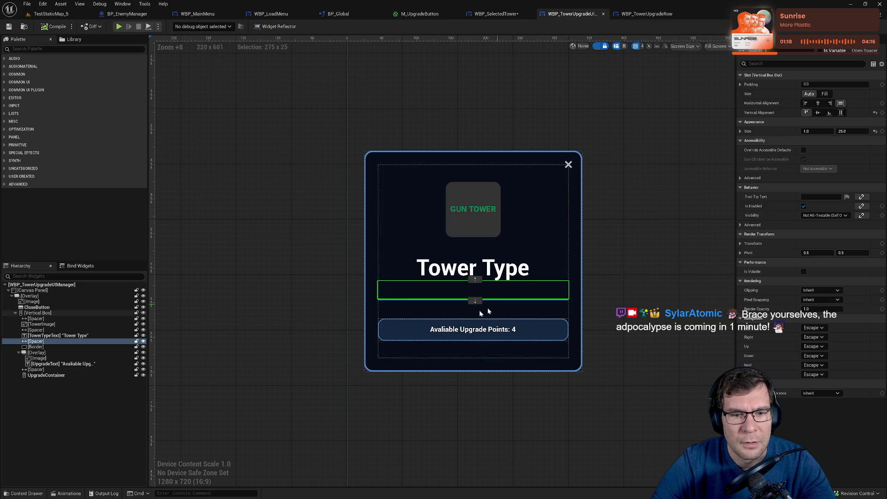
click(496, 14)
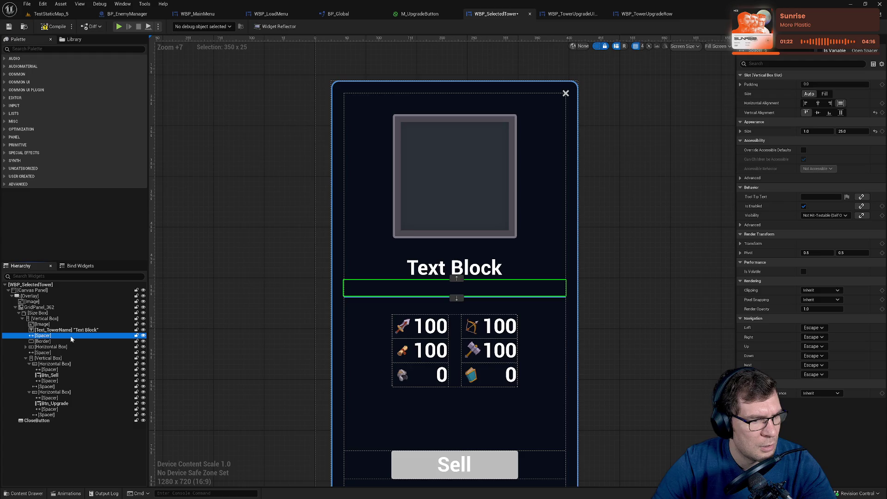
click(46, 341)
click(51, 346)
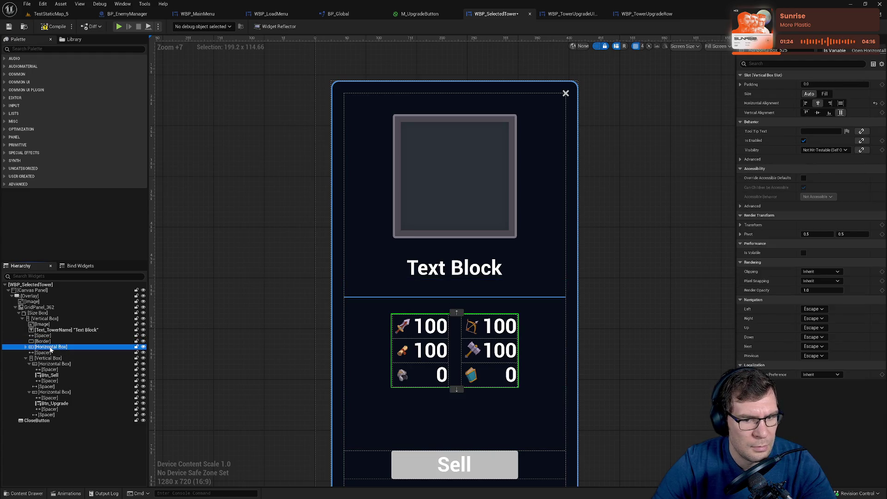
Inspect the divider Border, stats Horizontal Box and its column spacer settings.
click(50, 343)
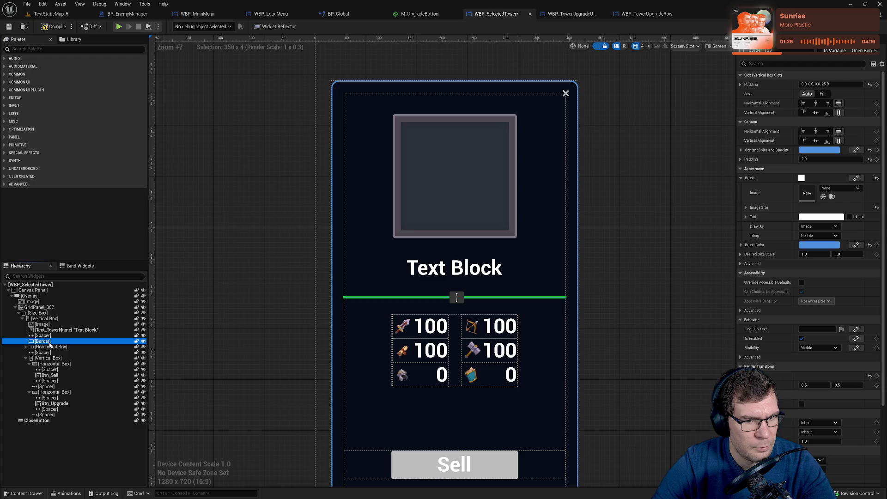
click(51, 346)
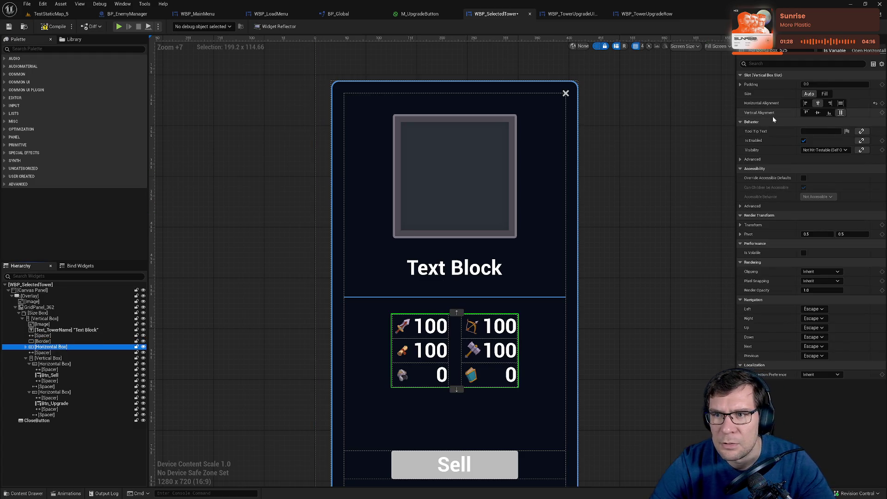
click(740, 85)
click(740, 84)
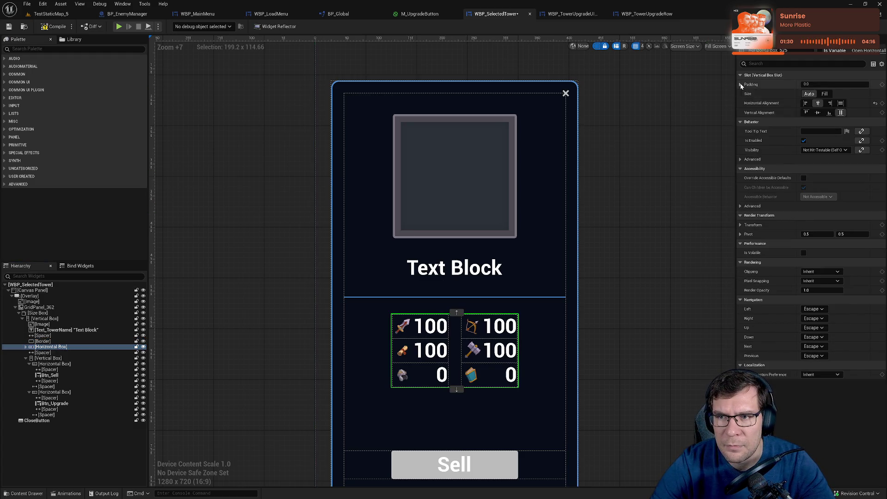
click(25, 347)
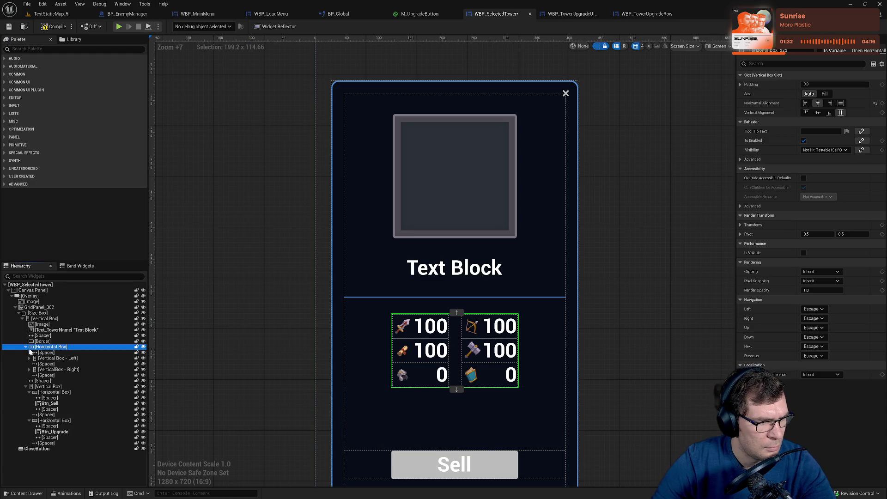
click(45, 352)
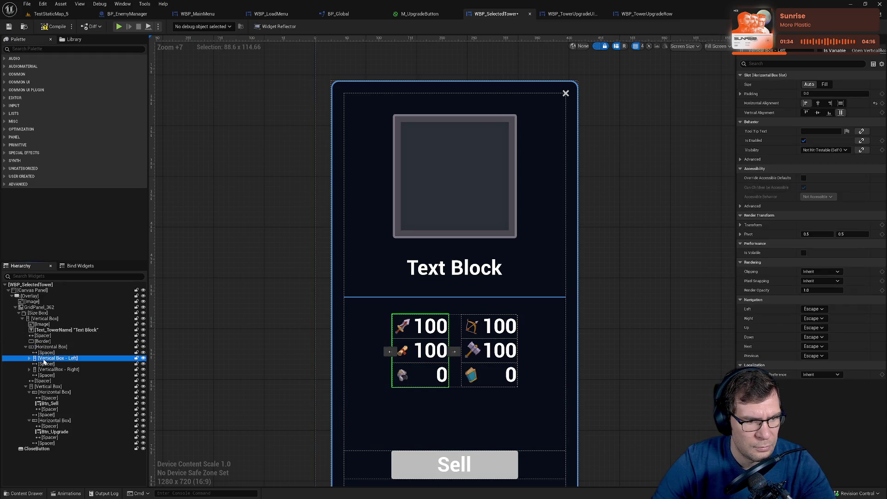
click(46, 364)
click(42, 347)
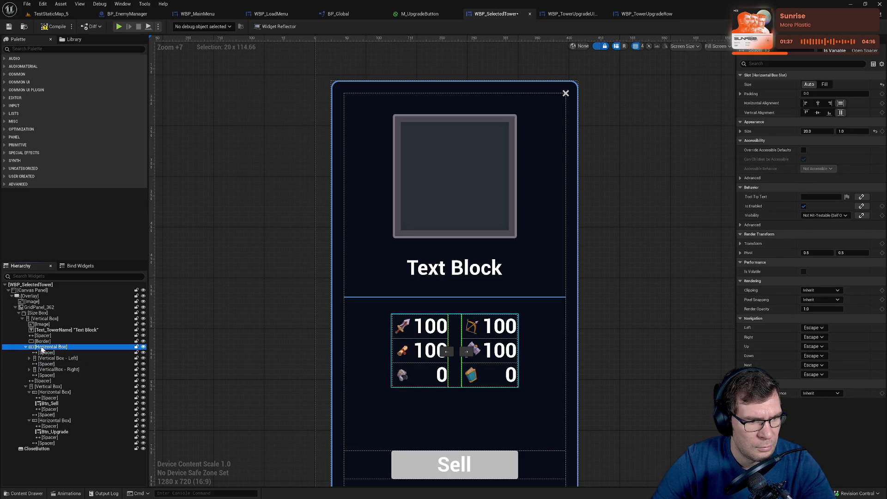
click(39, 342)
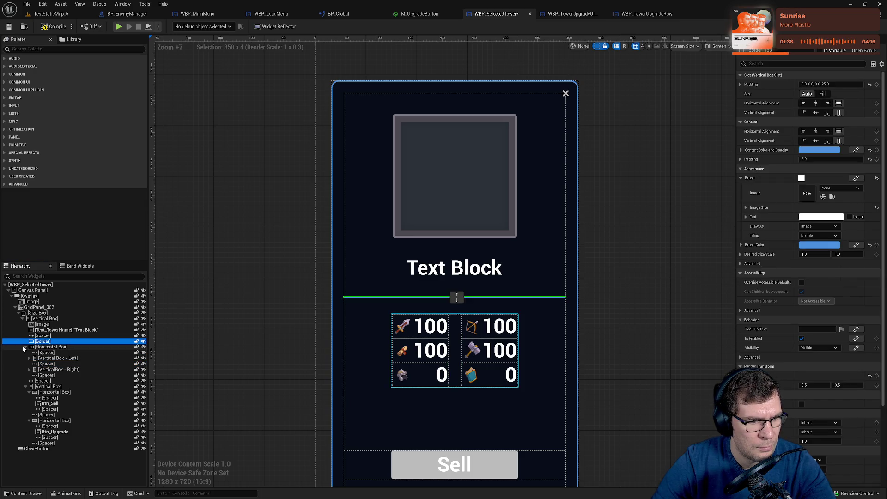
click(26, 346)
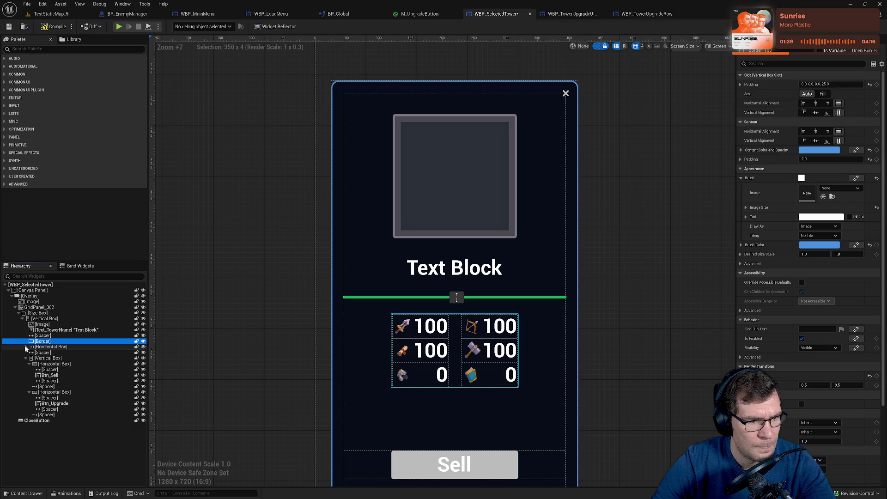
click(47, 335)
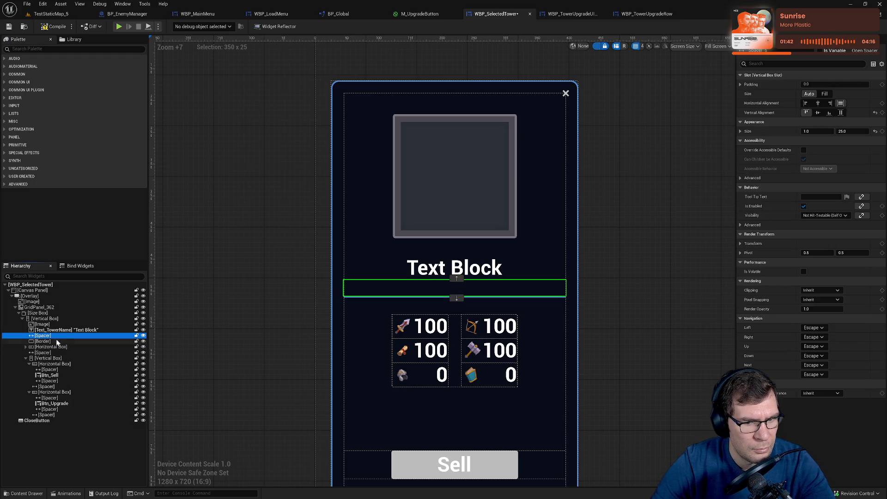
click(55, 341)
Set the divider's bottom padding to 10, restore it to 25, and save.
click(741, 84)
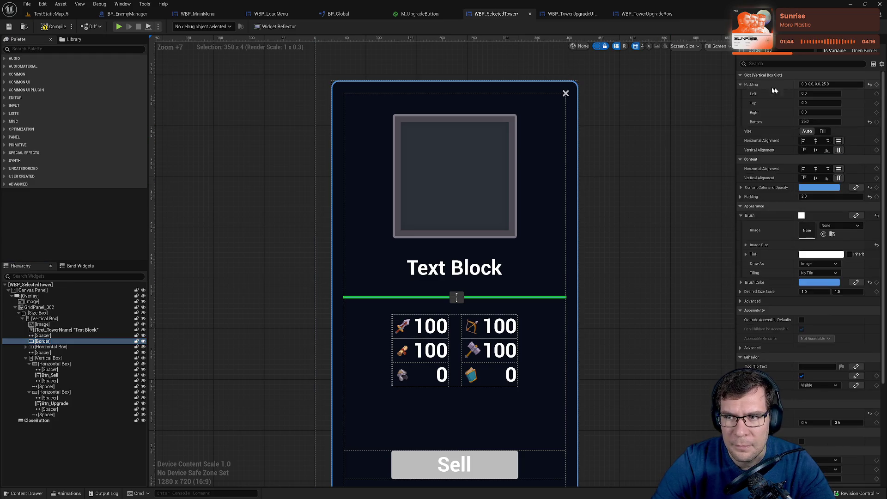
click(818, 121)
text(10)
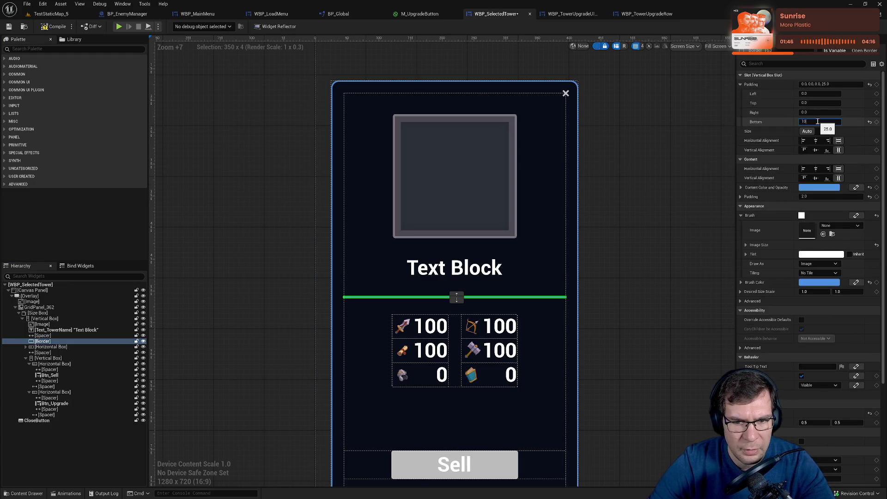
key(Return)
text(25)
key(Return)
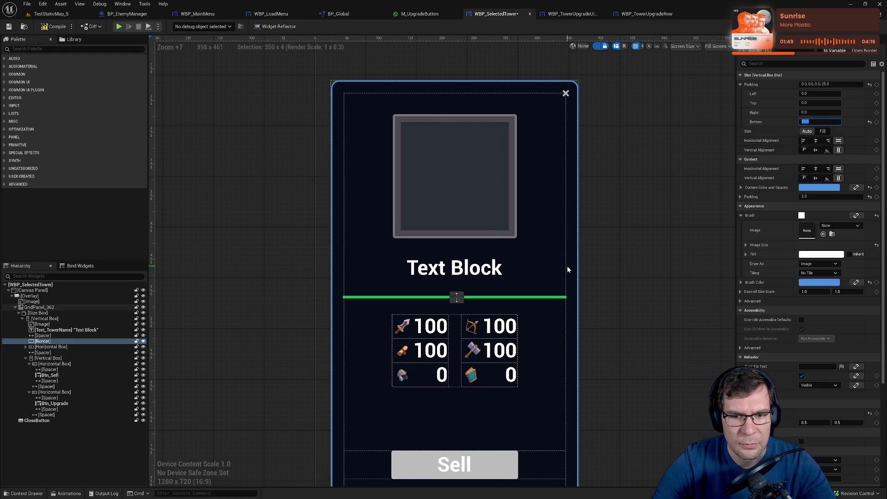
key(ctrl+s)
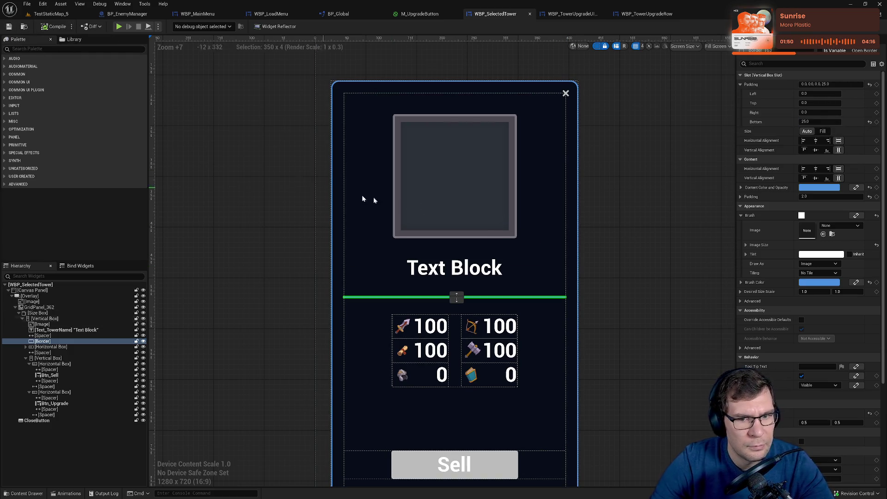
Pan the canvas to frame the whole widget and select the root canvas panel.
scroll(590, 309, down, 3)
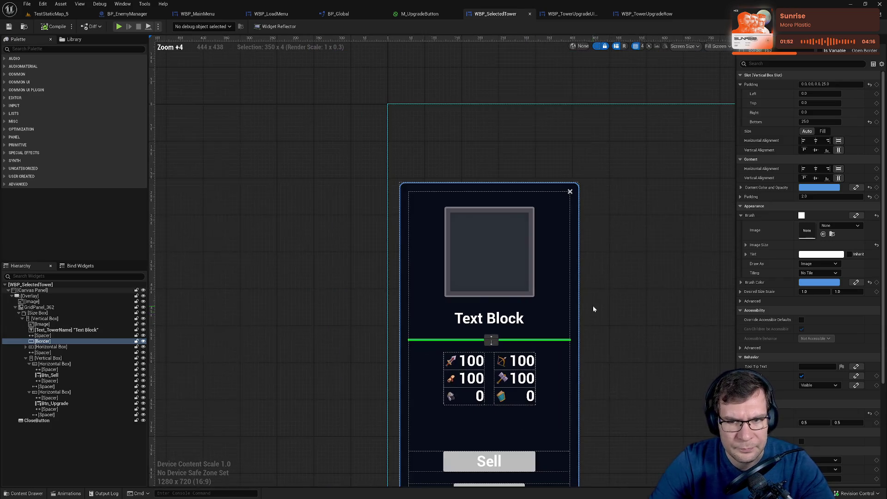
drag(594, 310, 542, 215)
drag(558, 255, 572, 292)
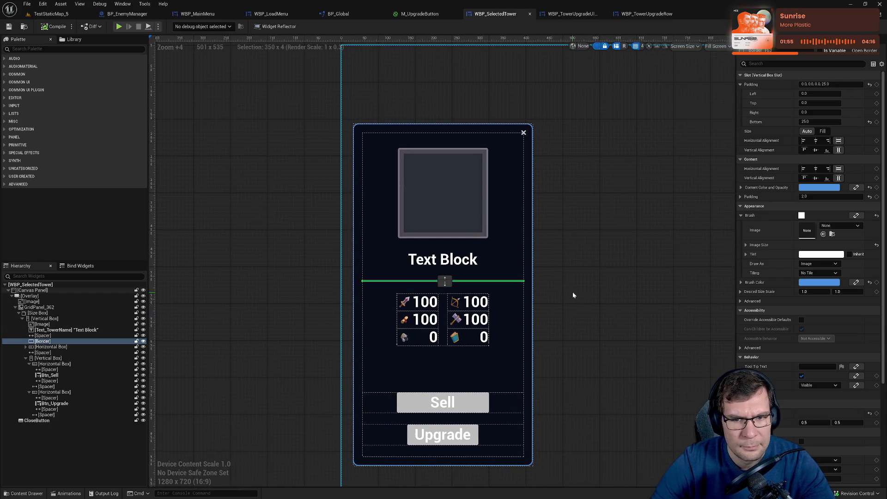
click(576, 294)
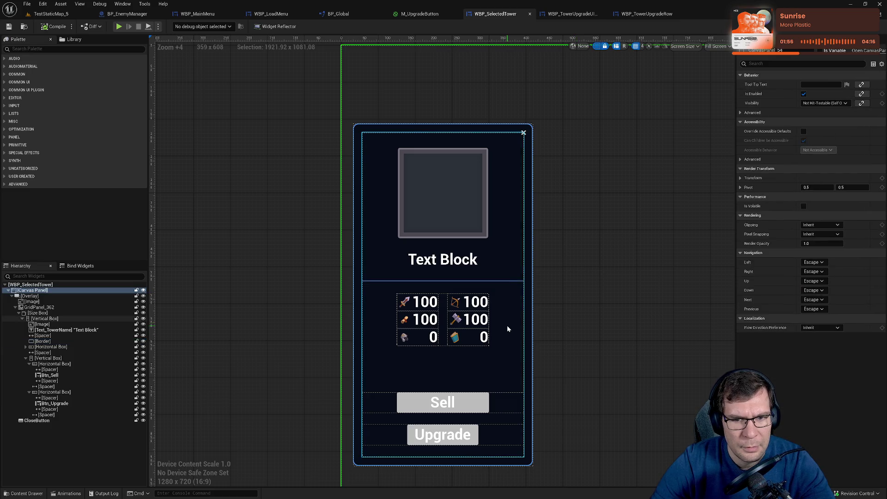
scroll(422, 275, up, 5)
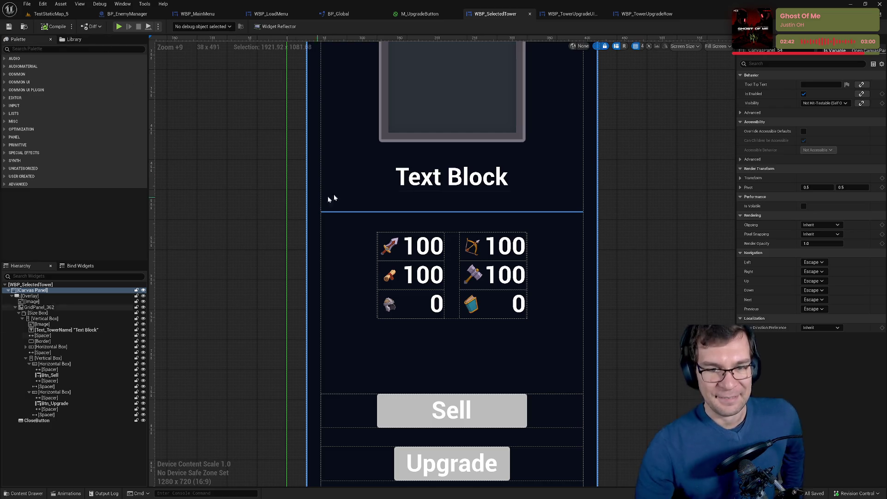
click(461, 189)
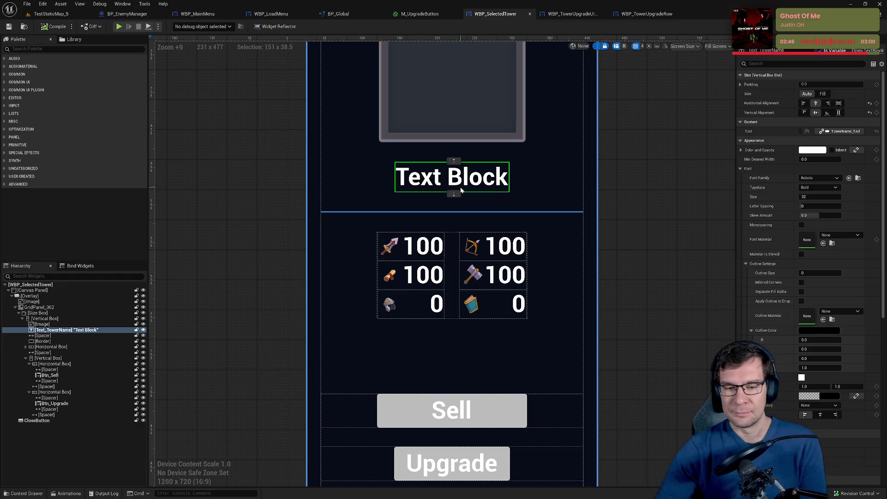
drag(631, 270, 617, 196)
scroll(606, 223, down, 1)
mouse_move(593, 235)
mouse_down()
mouse_move(625, 231)
mouse_move(580, 293)
mouse_up()
scroll(577, 258, down, 1)
drag(576, 247, 610, 294)
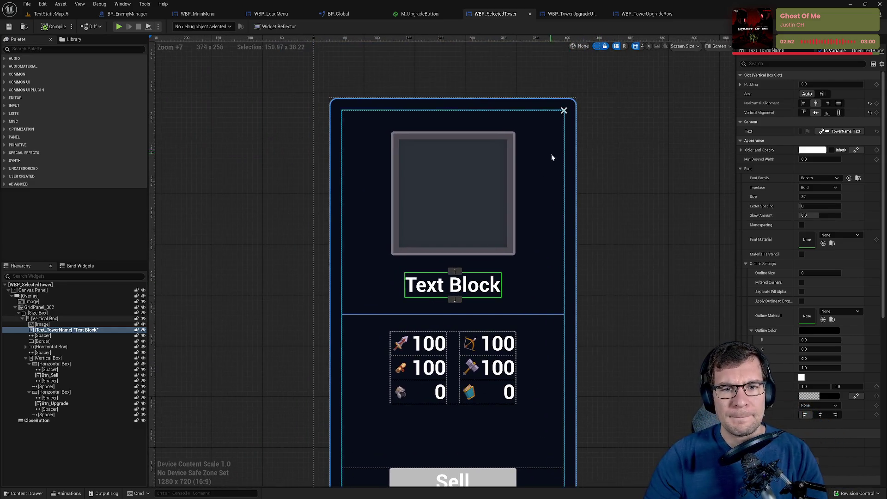
drag(551, 154, 569, 125)
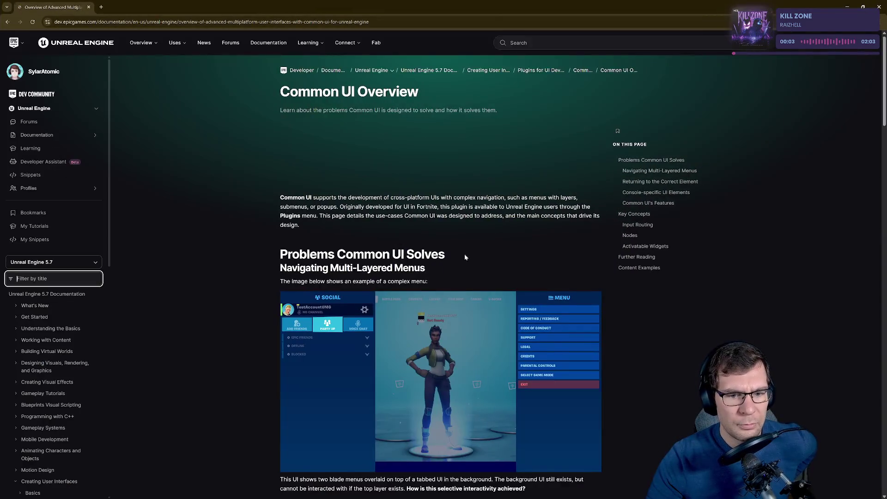
Read the Common UI overview's Returning to the Correct Element and cardinal navigation sections.
scroll(467, 254, down, 3)
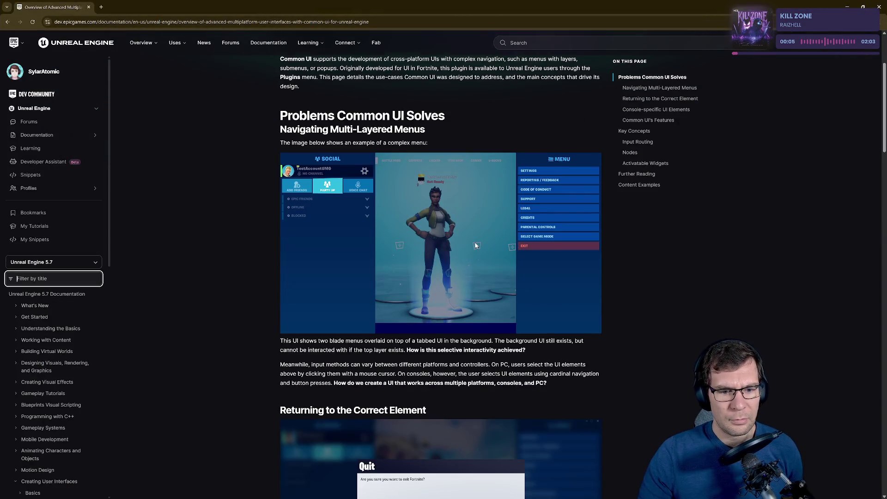
scroll(474, 247, down, 5)
scroll(481, 246, up, 8)
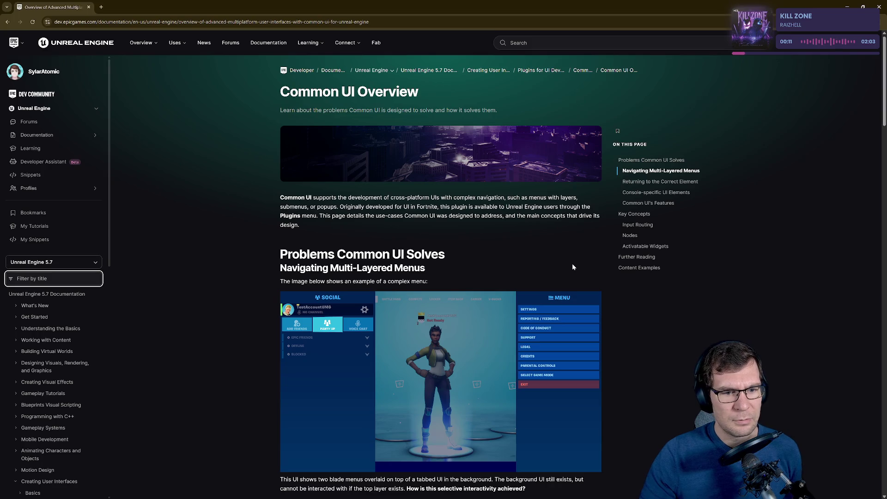
scroll(571, 262, down, 6)
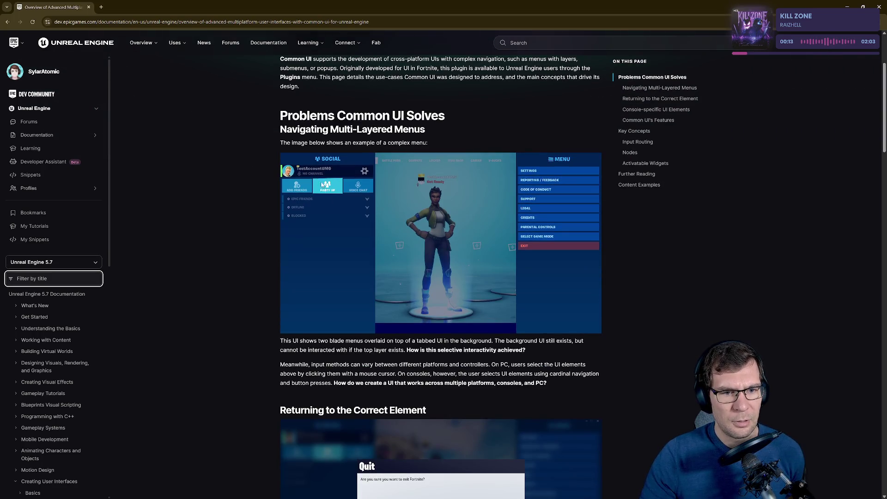
drag(318, 272, 564, 276)
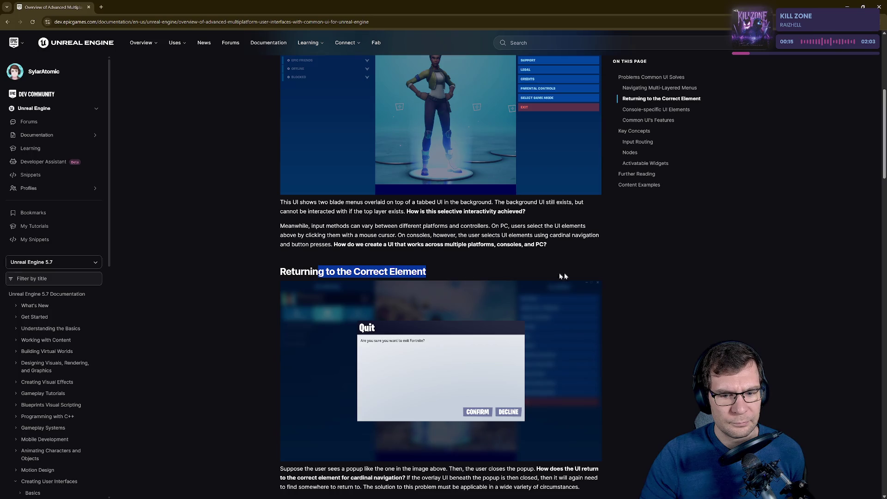
click(362, 273)
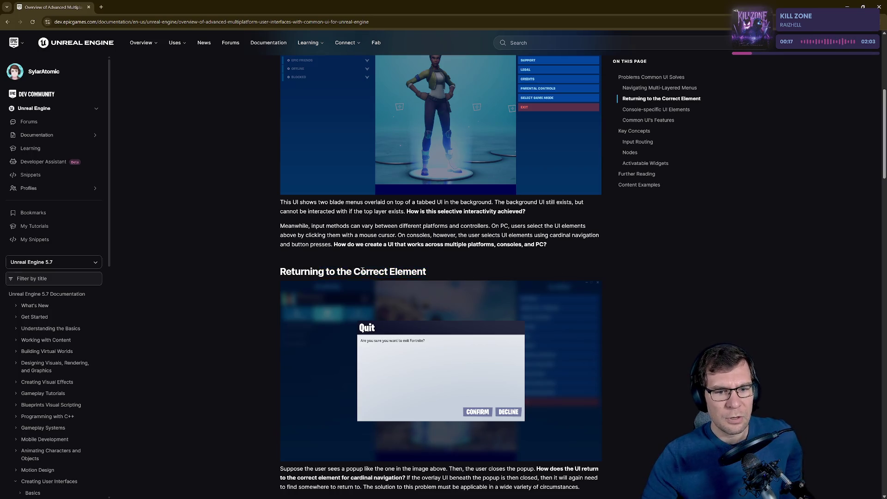
scroll(528, 317, down, 3)
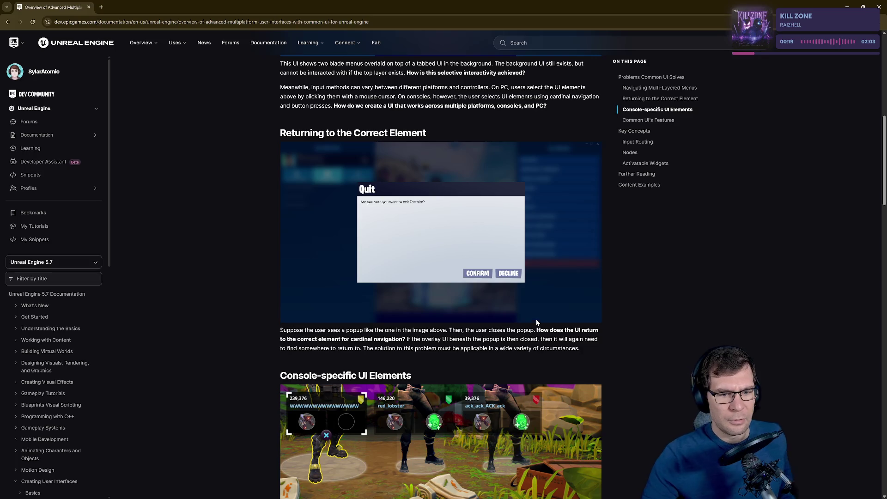
drag(334, 339, 506, 331)
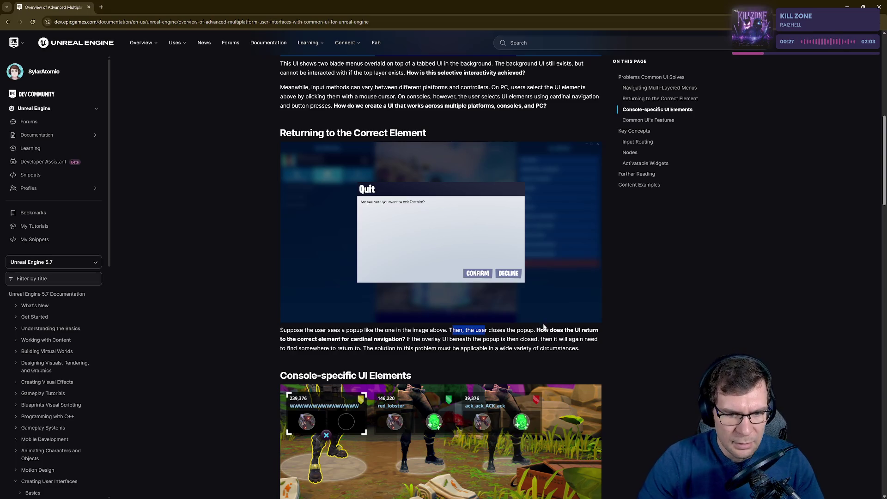
scroll(556, 340, down, 2)
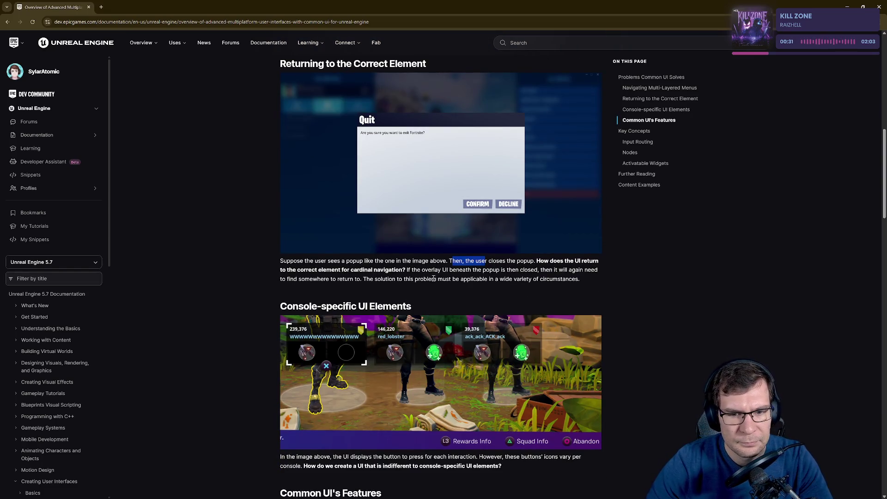
drag(438, 270, 484, 271)
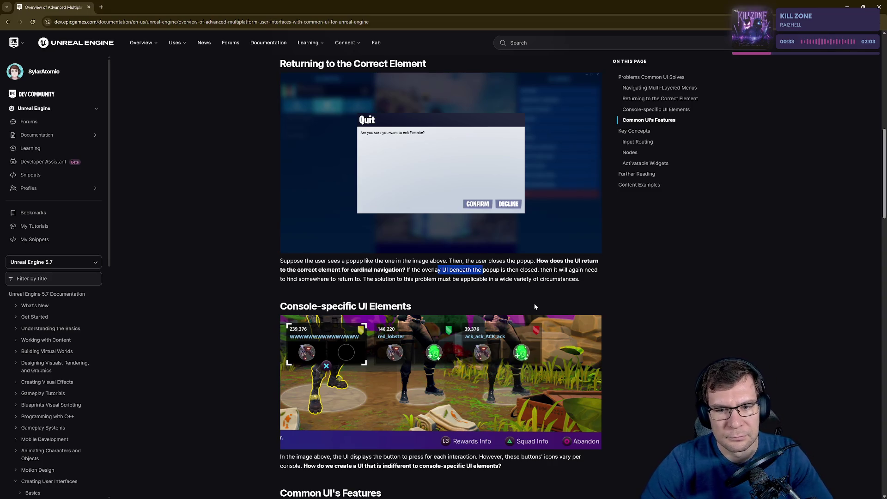
mouse_move(363, 279)
mouse_down()
mouse_move(321, 280)
mouse_move(499, 282)
mouse_up()
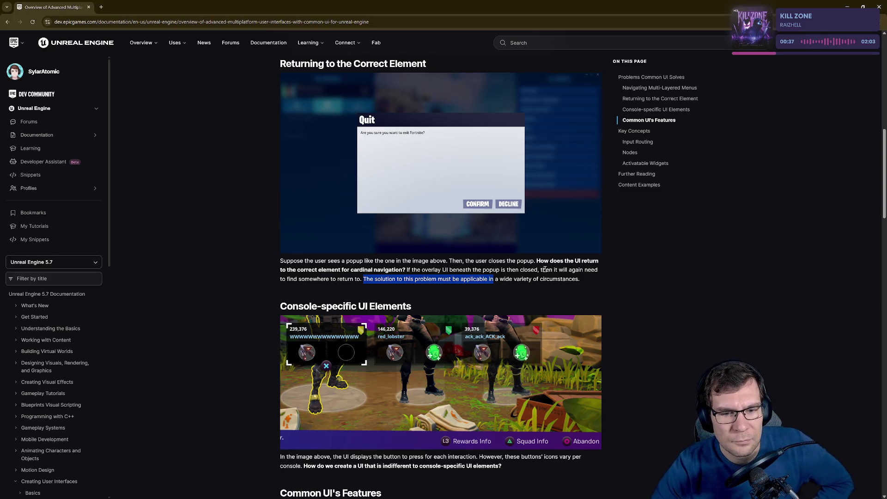
Read on through Activatable Widgets, then open the Common UI Quickstart Guide link.
scroll(595, 293, down, 1)
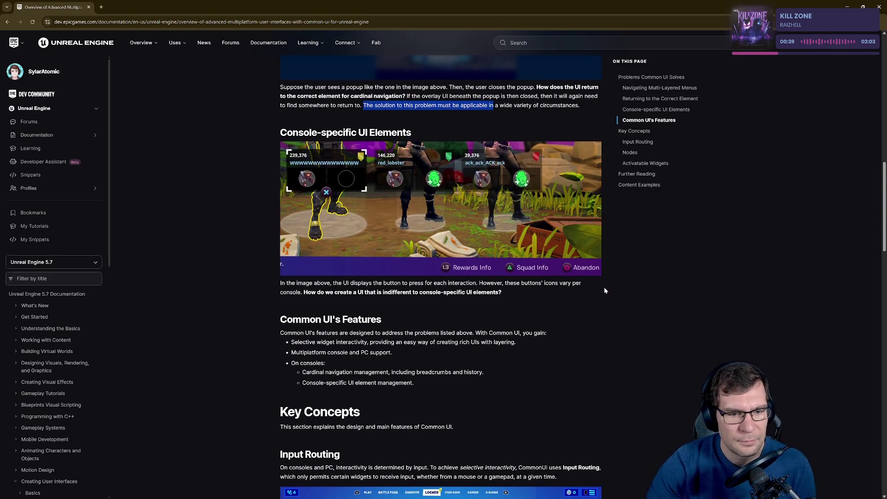
scroll(604, 287, down, 2)
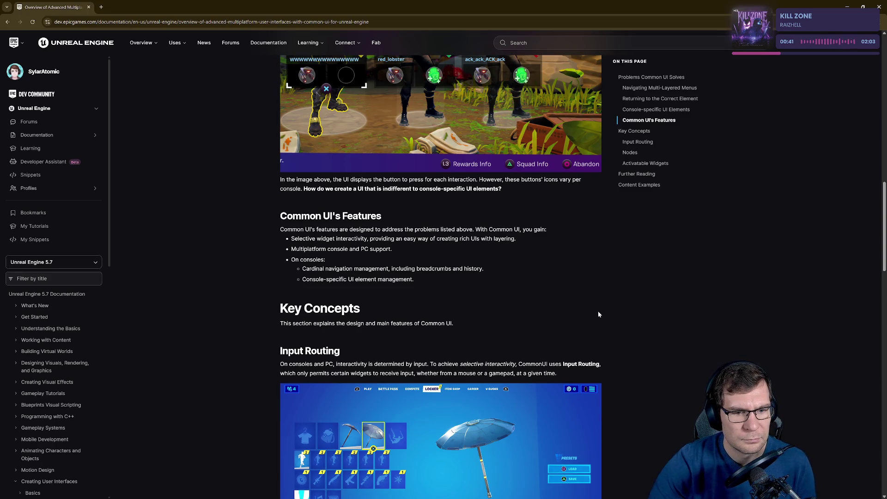
scroll(598, 307, down, 1)
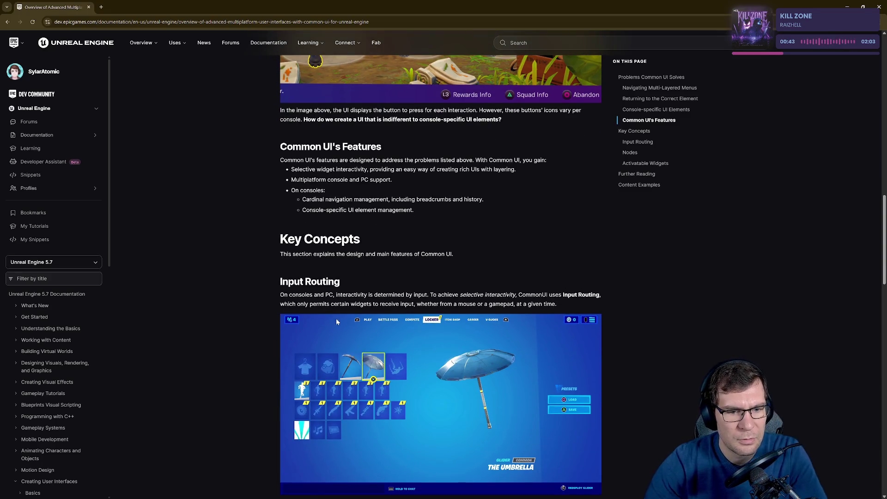
drag(341, 295, 434, 296)
scroll(446, 291, down, 3)
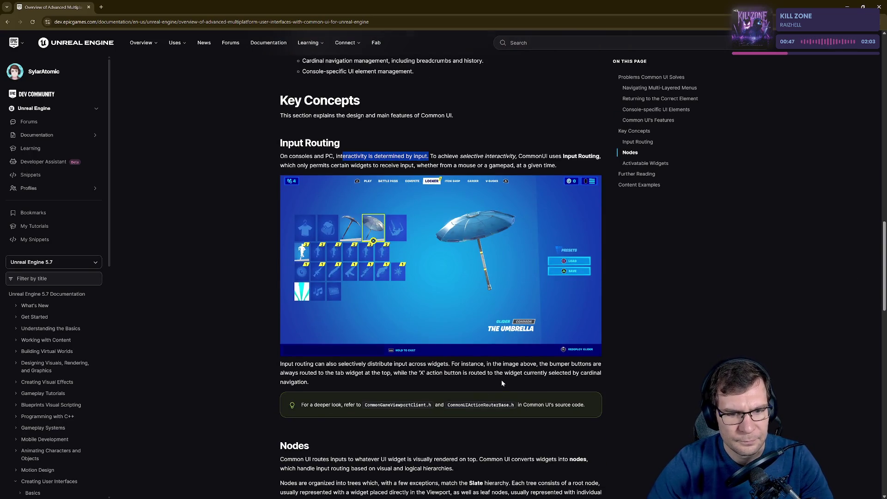
scroll(505, 370, down, 5)
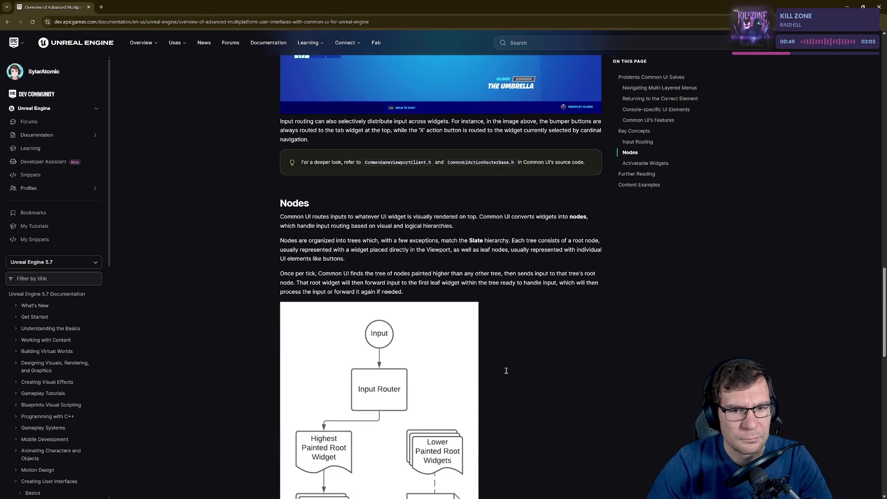
scroll(504, 365, down, 1)
scroll(383, 340, down, 2)
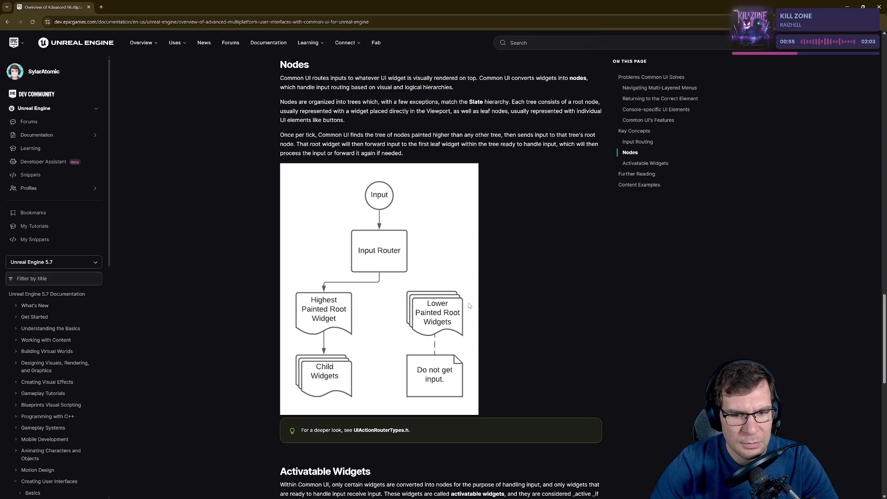
scroll(635, 340, down, 4)
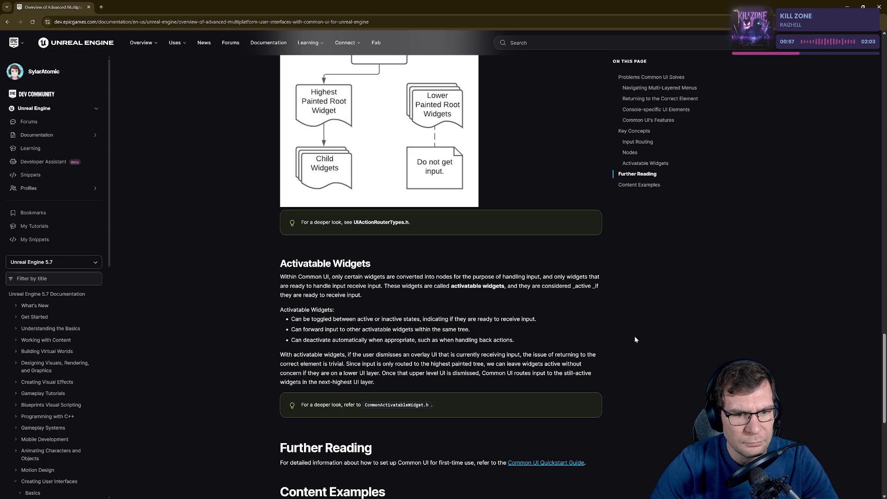
mouse_move(280, 263)
mouse_down()
mouse_move(371, 263)
mouse_move(303, 276)
mouse_move(363, 276)
mouse_up()
click(329, 276)
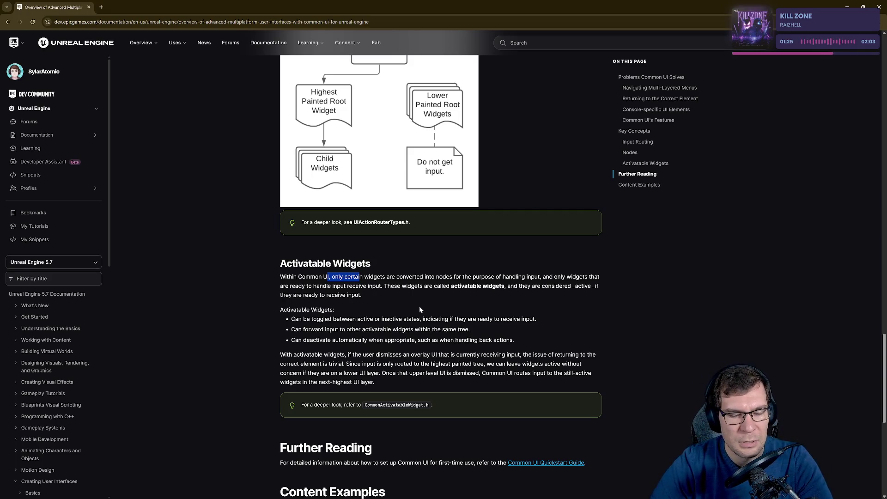
scroll(420, 309, down, 3)
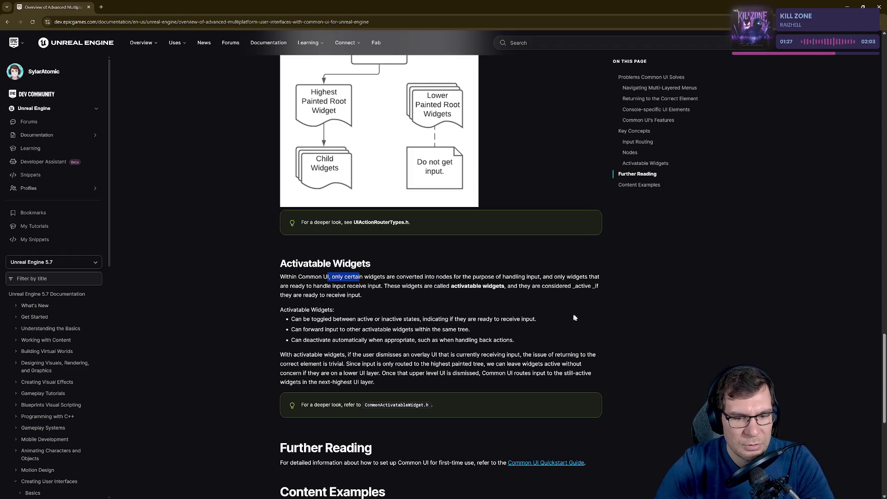
click(544, 324)
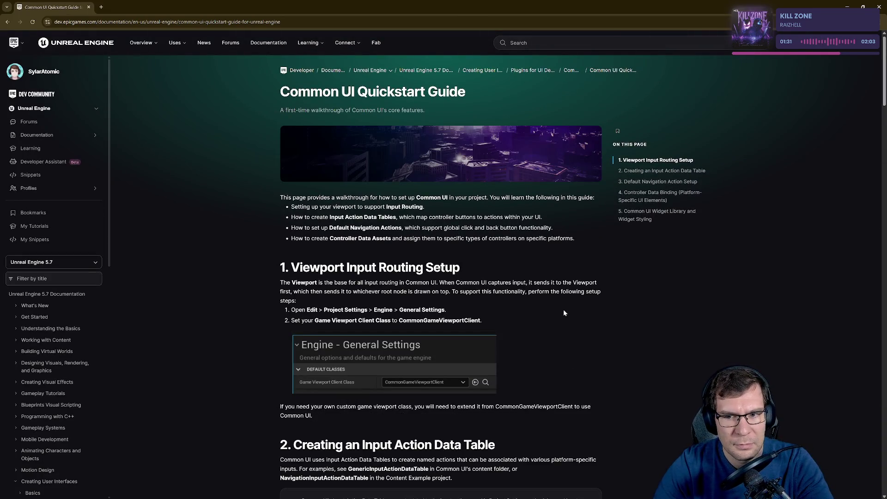
Read the Quickstart Guide's paragraph about the Viewport and input capture.
scroll(559, 307, down, 1)
drag(320, 233, 503, 235)
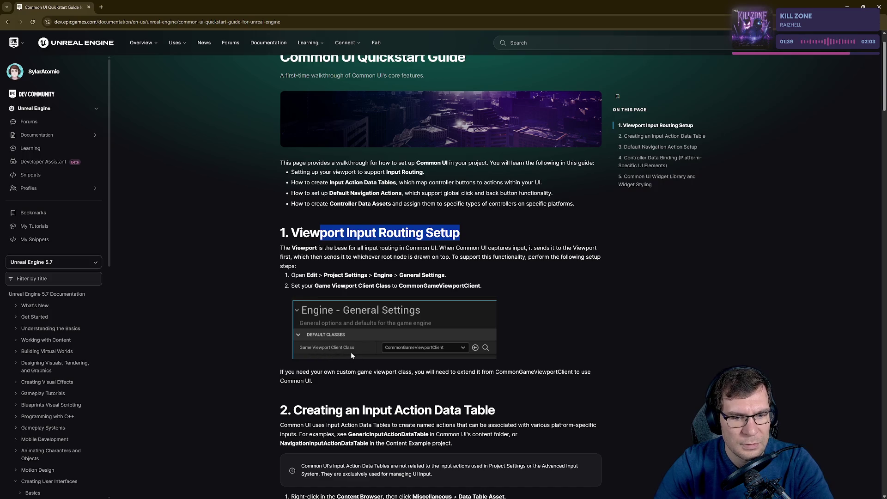
drag(280, 248, 316, 248)
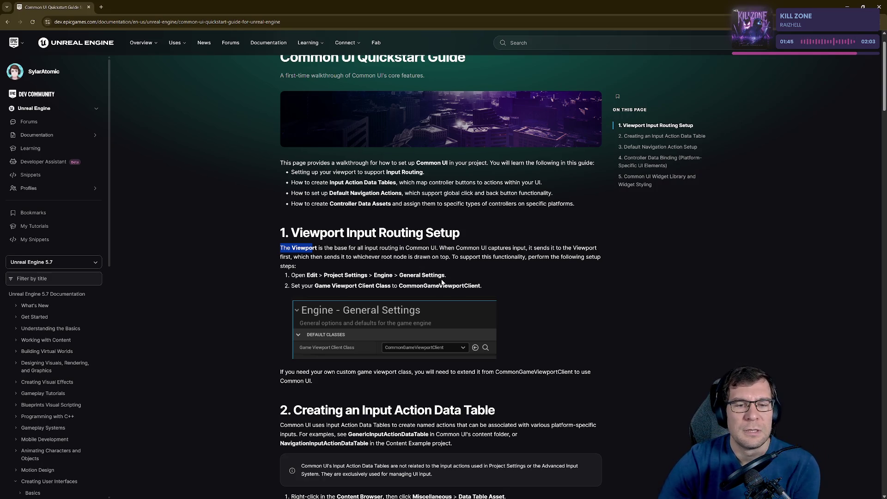
drag(468, 248, 500, 249)
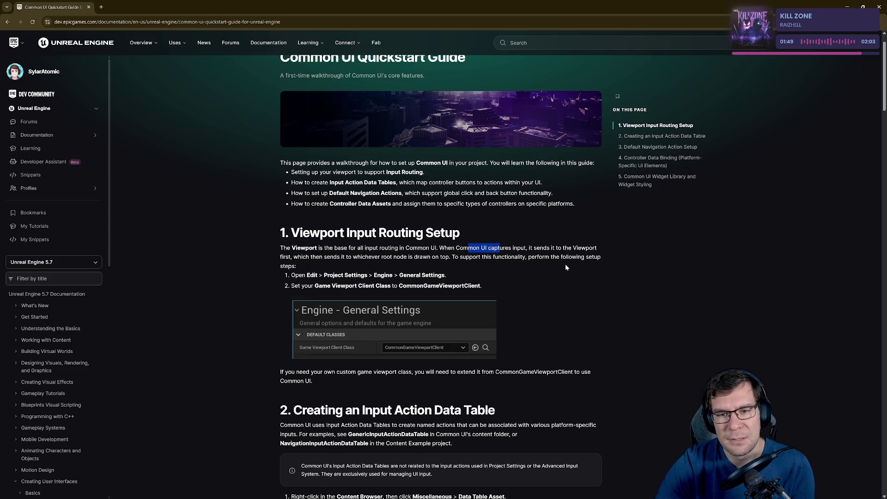
drag(293, 257, 313, 257)
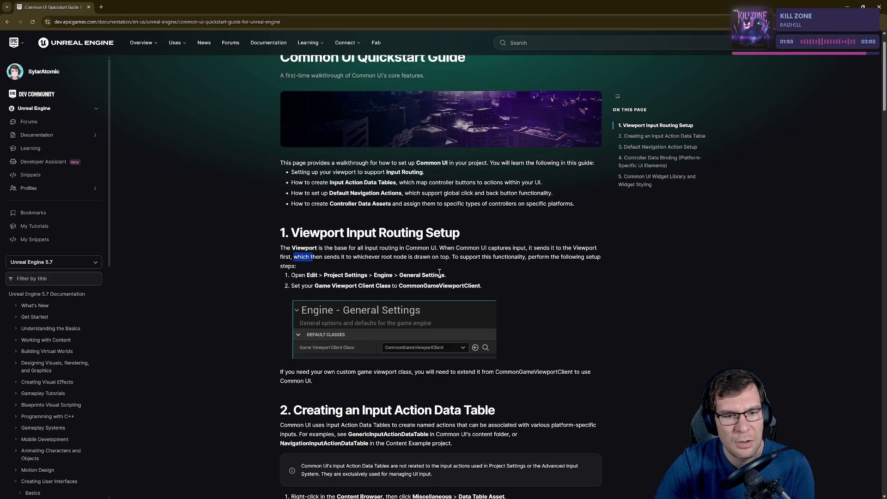
drag(396, 257, 440, 256)
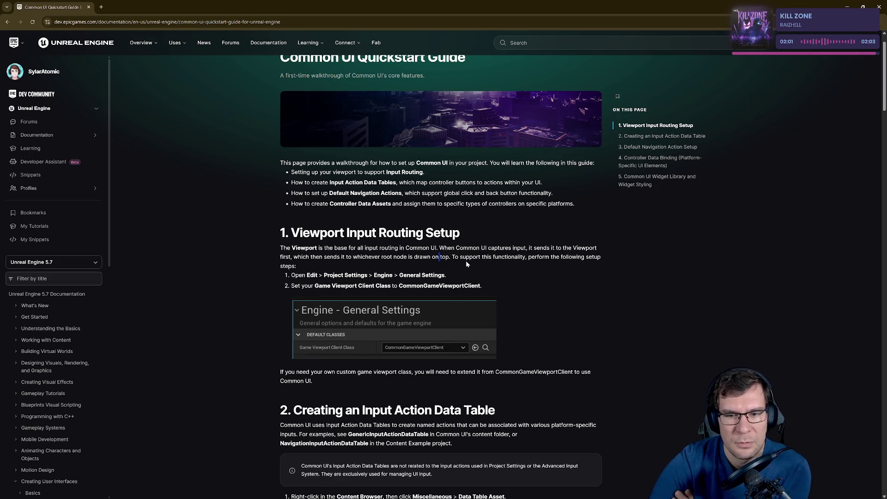
Skim sections down to the widget library and styling, then return to the Unreal Editor.
scroll(572, 306, down, 3)
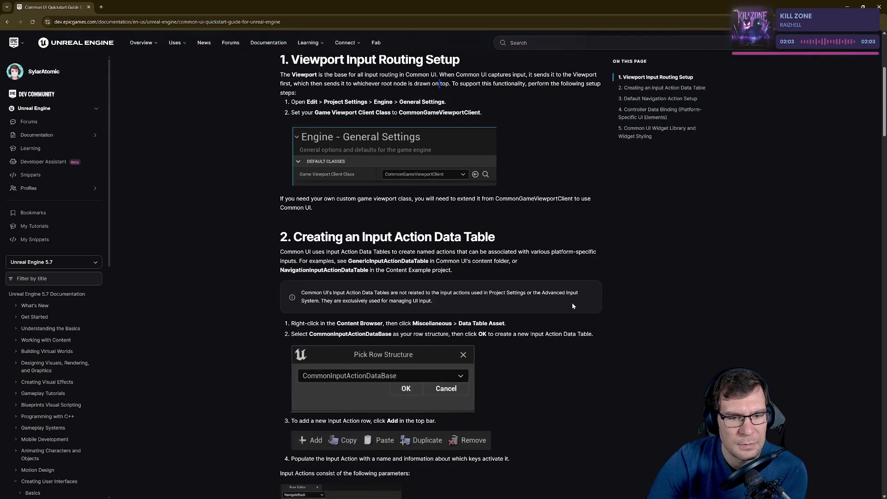
scroll(578, 300, down, 3)
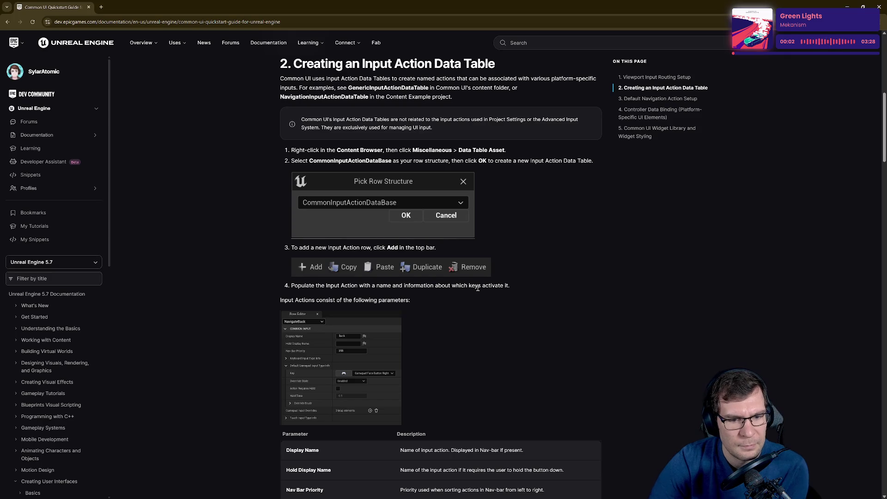
scroll(475, 291, down, 4)
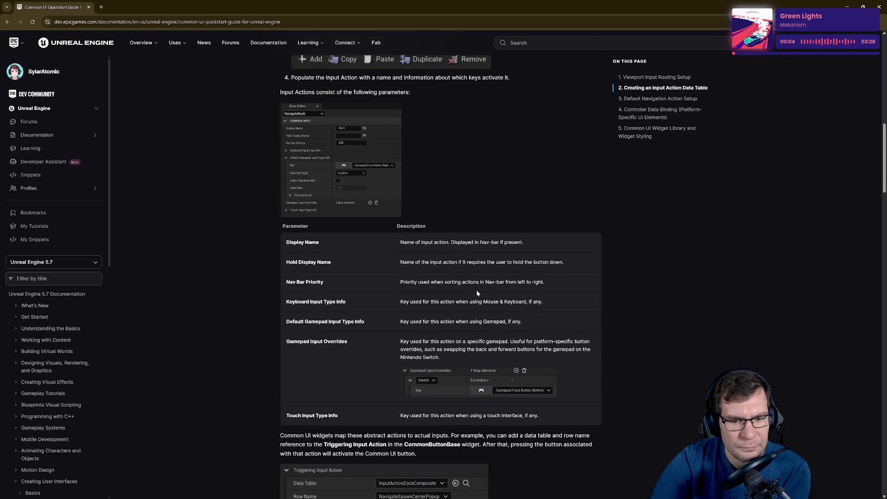
scroll(478, 290, down, 8)
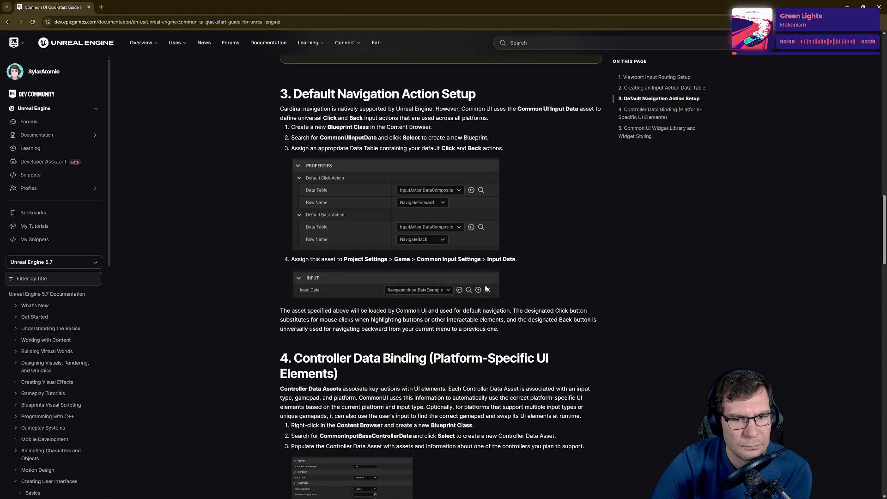
scroll(486, 288, down, 4)
scroll(486, 287, down, 4)
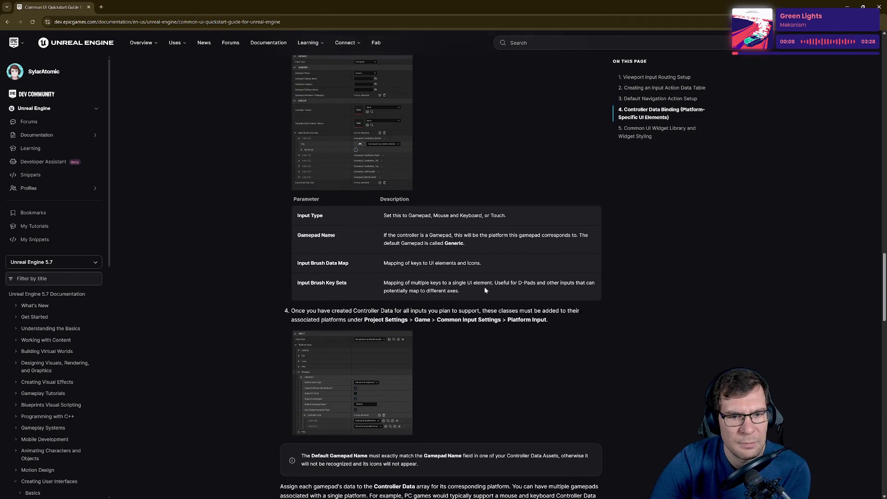
scroll(484, 289, down, 6)
scroll(483, 288, down, 1)
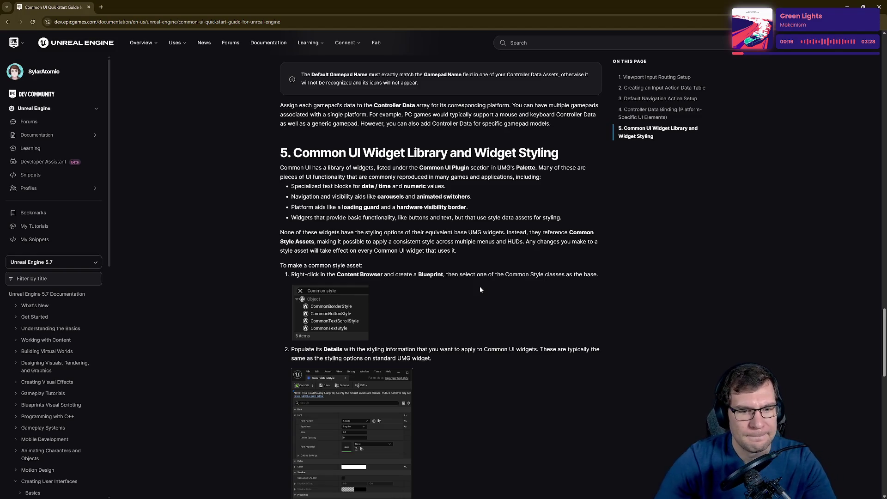
key(alt+Tab)
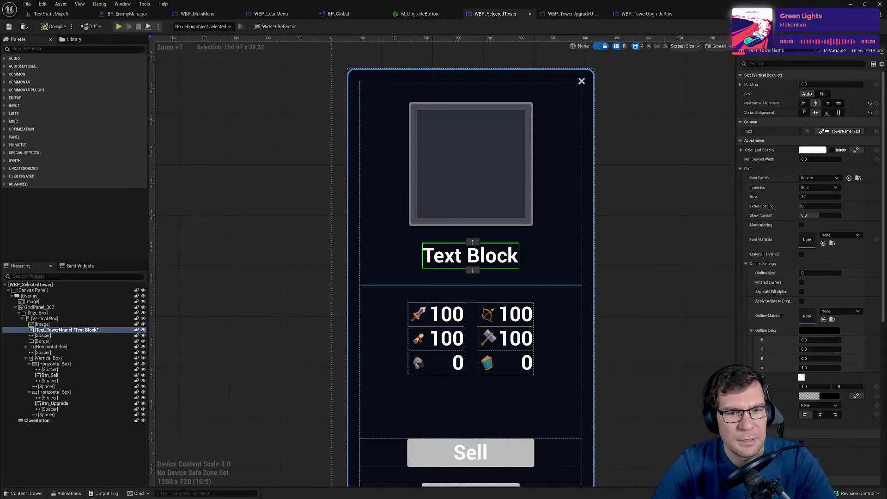
Open the Content Drawer, enlarge it, and browse into Core > Widgets > Components.
key(ctrl+space)
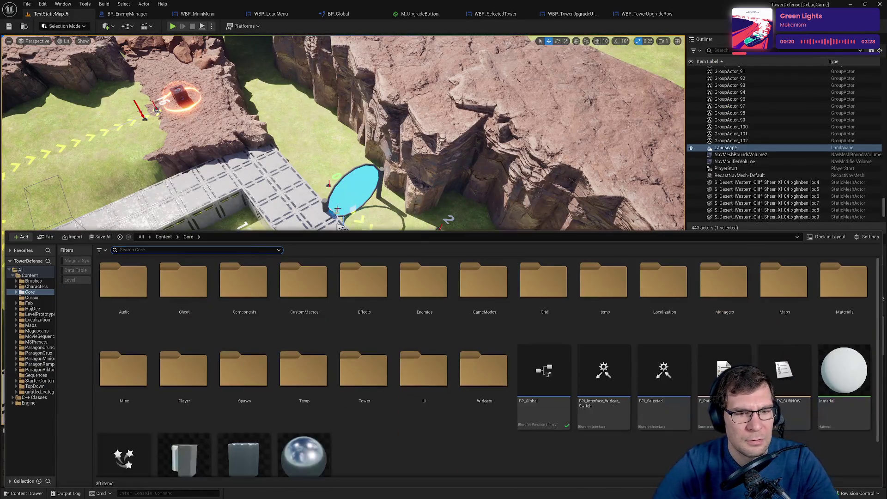
double_click(484, 369)
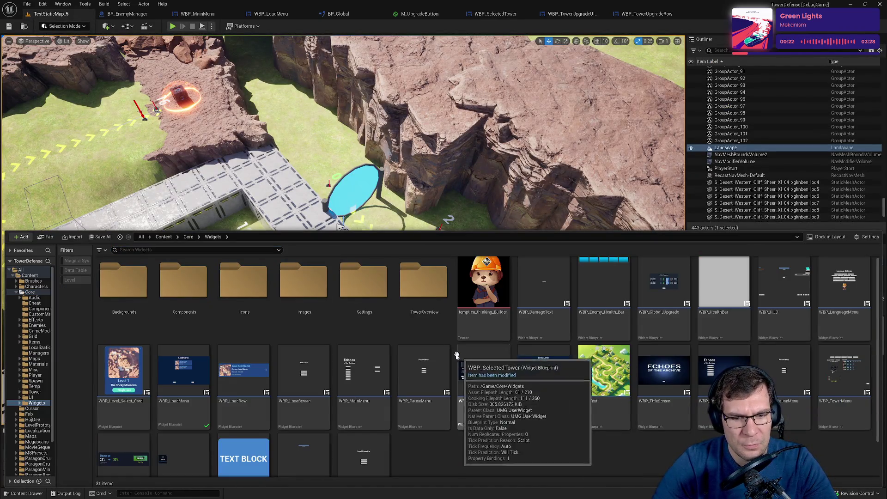
drag(424, 232, 423, 171)
click(181, 233)
double_click(181, 233)
Open the Buttons folder and start a new Widget Blueprint from its context menu.
right_click(271, 405)
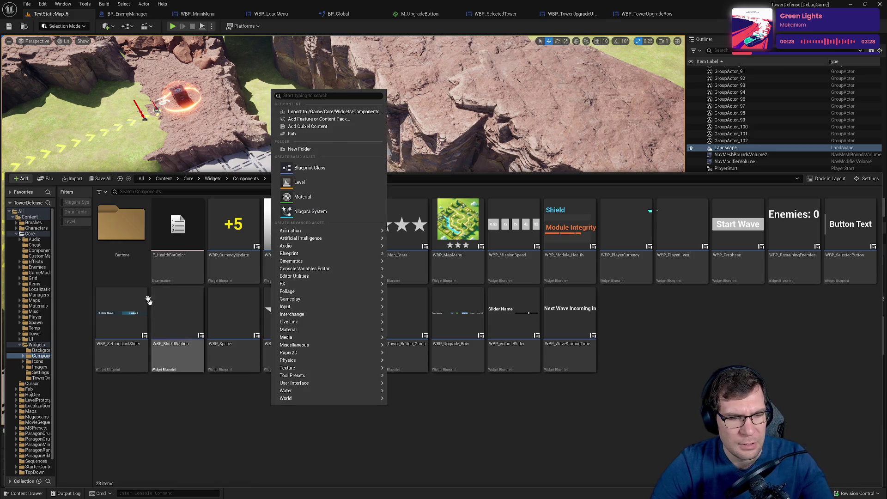
double_click(138, 268)
right_click(221, 390)
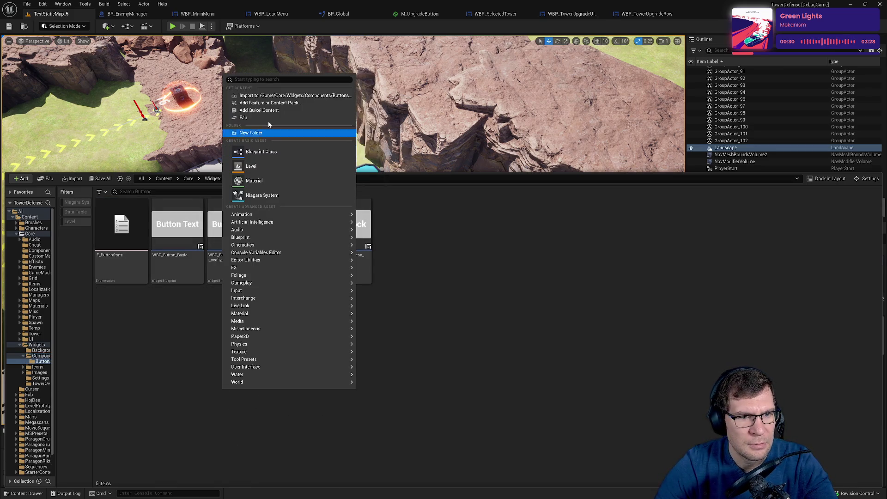
mouse_move(328, 370)
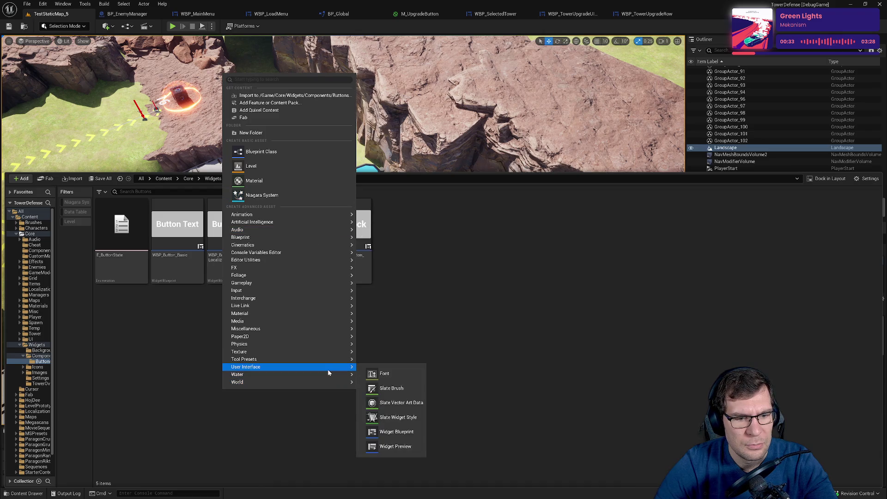
click(406, 432)
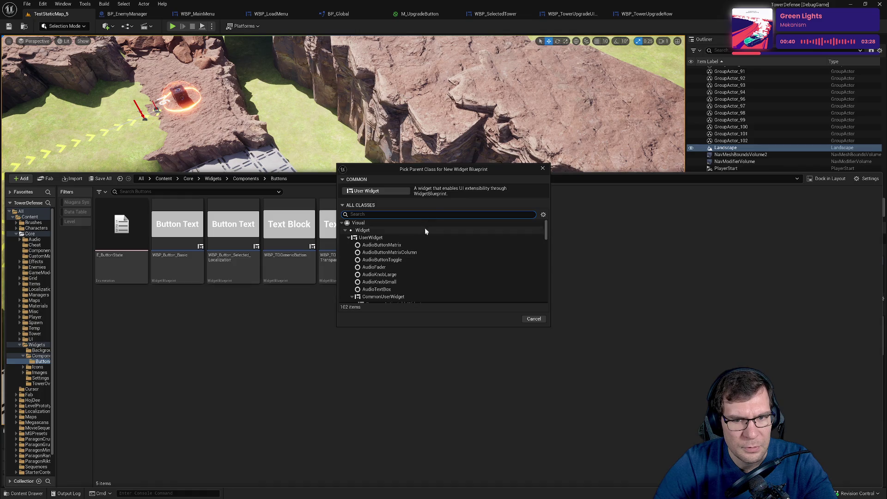
Search the parent classes for 'commonbutton', clear the filter, and close the picker unchanged.
text(common)
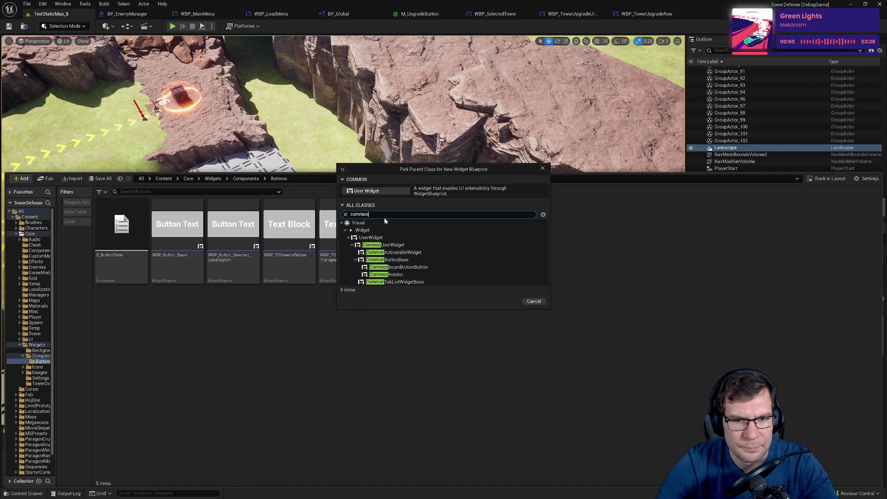
text(button)
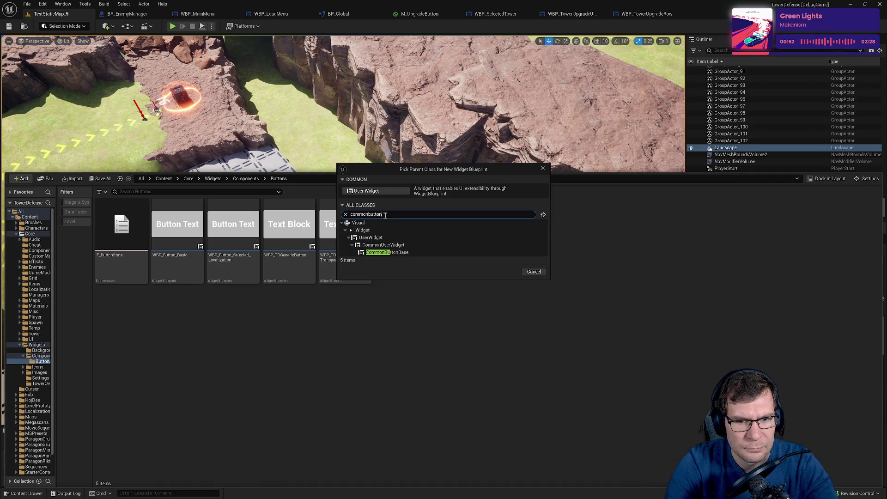
double_click(385, 215)
key(BackSpace)
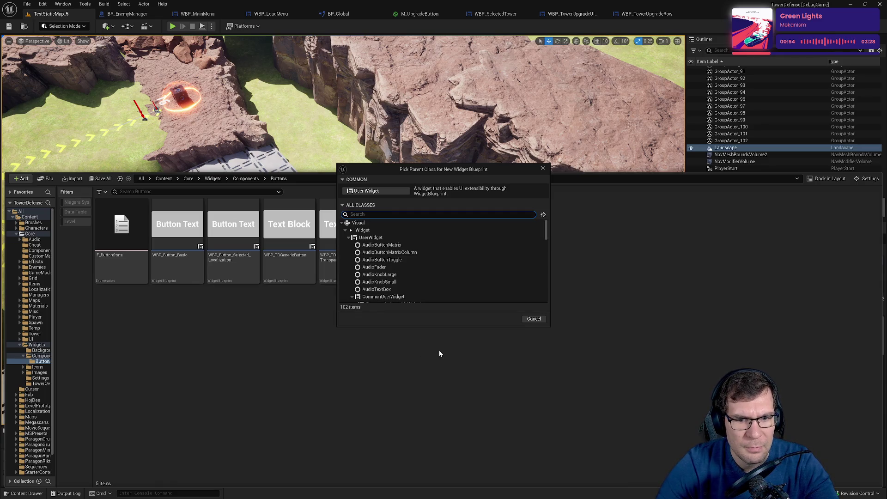
click(543, 169)
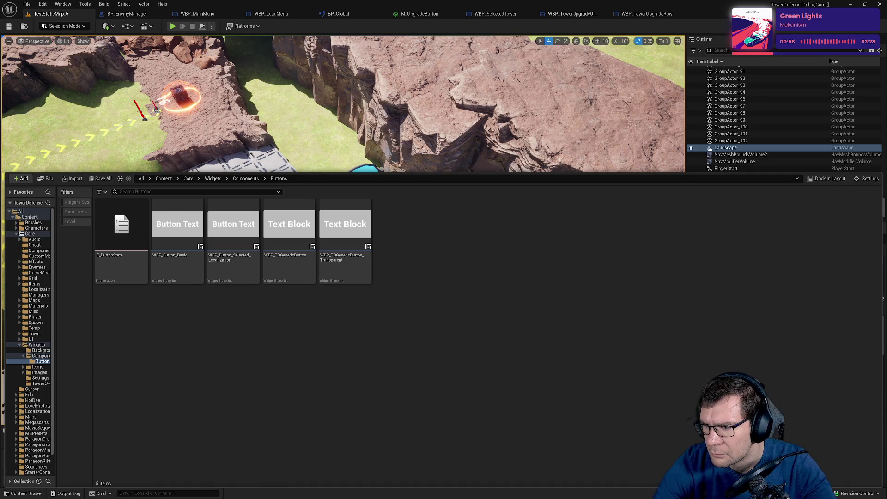
Create a Blueprint Class with parent CommonButtonStyle in Buttons and name it C_ButtonStyle.
right_click(393, 367)
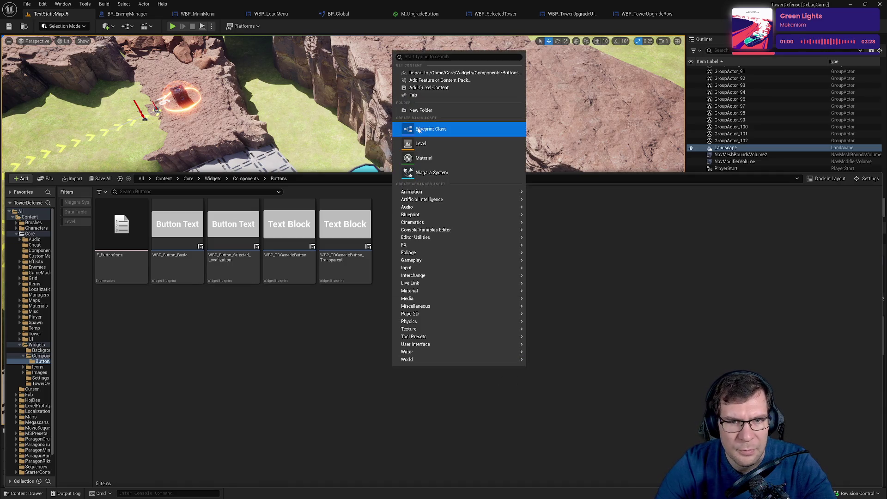
click(427, 128)
text(commonbutton)
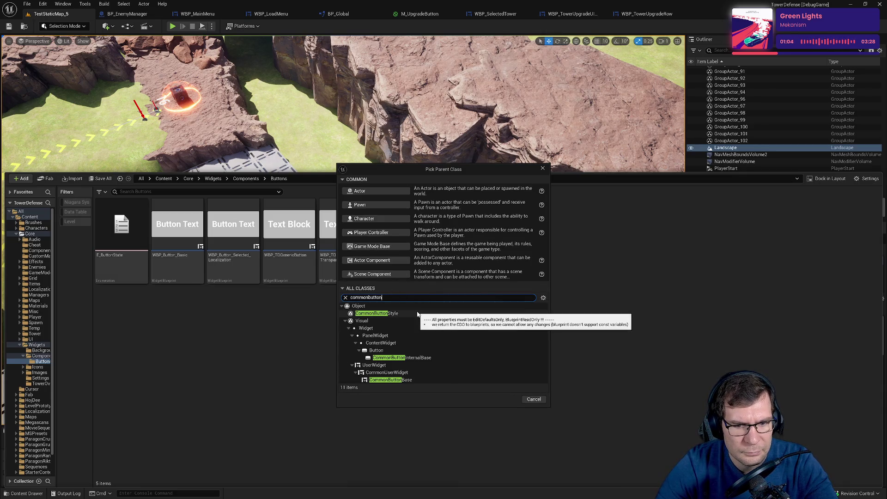
click(418, 313)
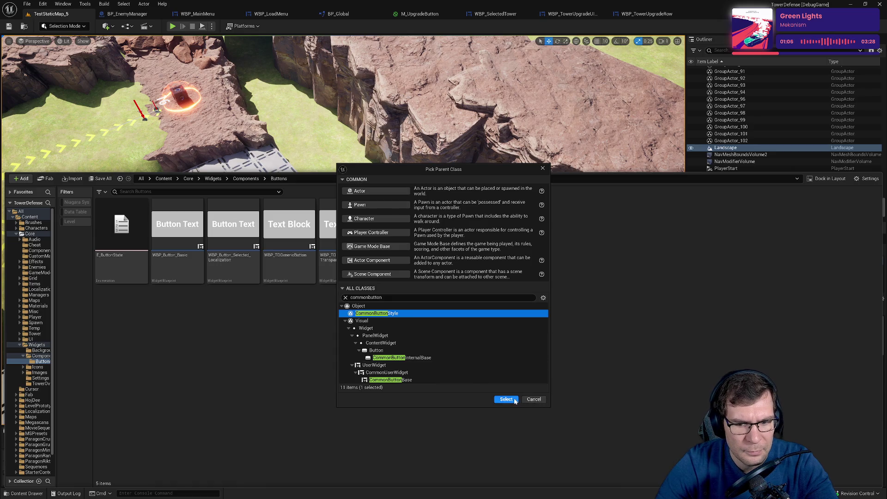
click(506, 399)
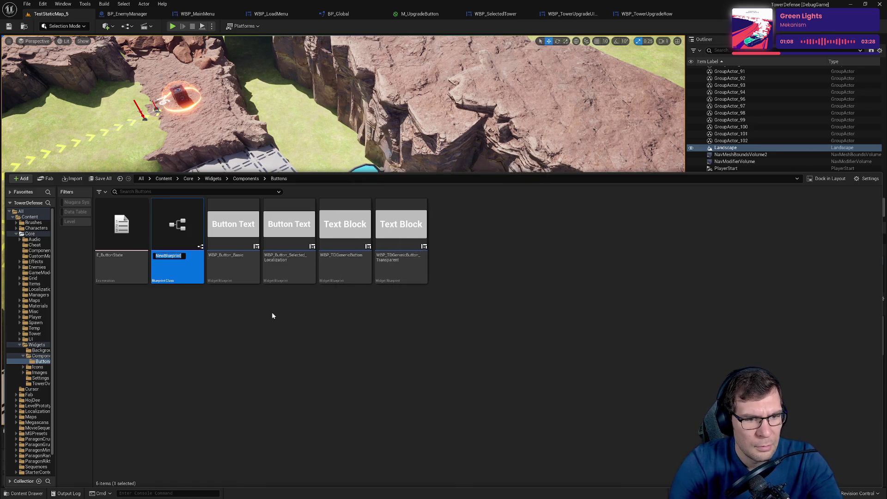
text(Cl)
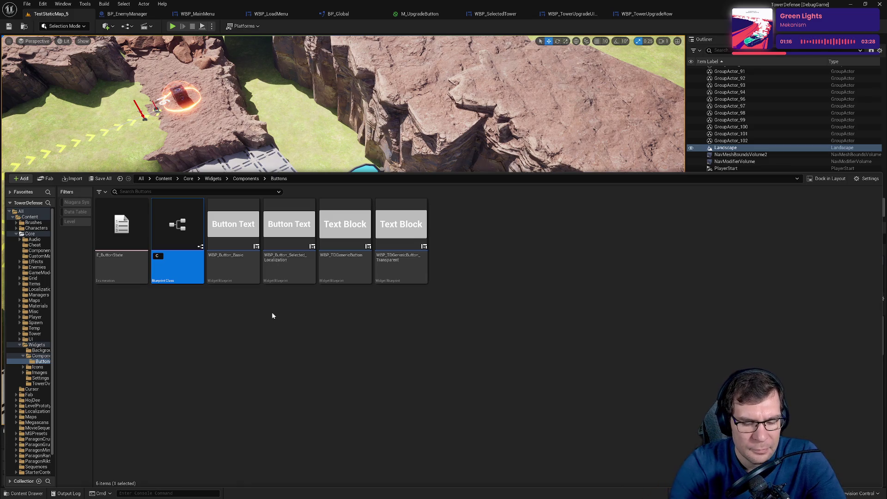
text(_)
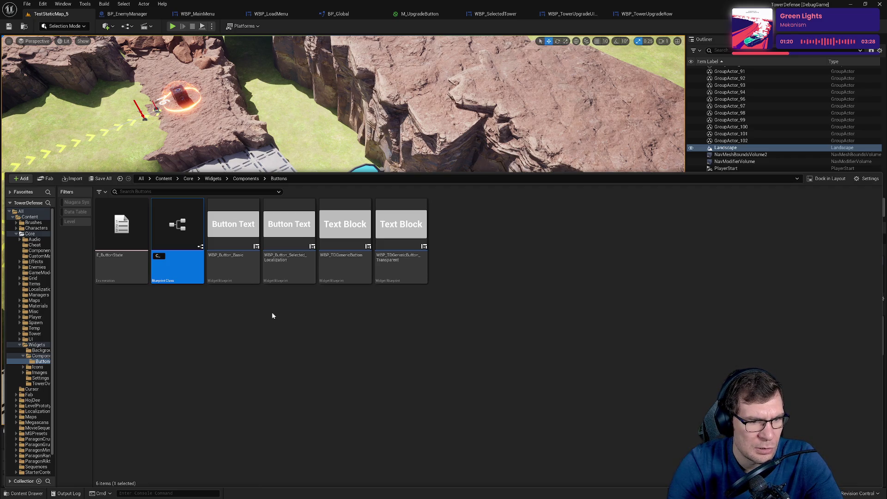
text(ButtonStyle)
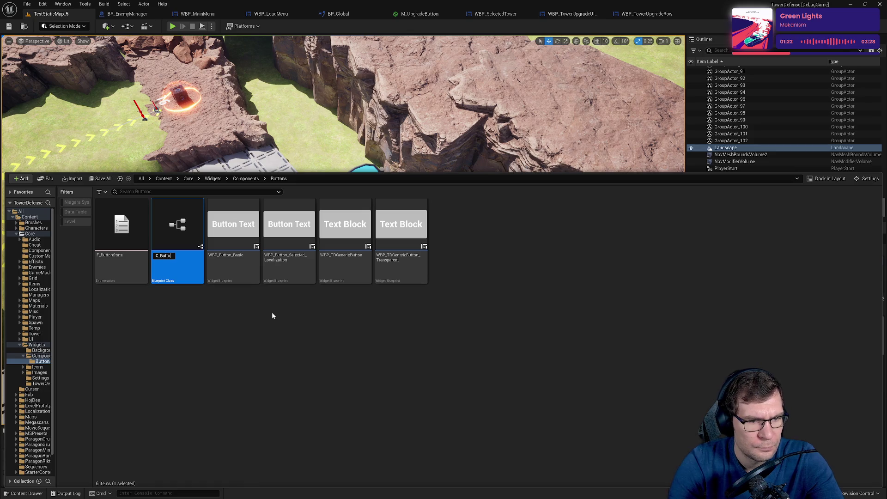
key(Return)
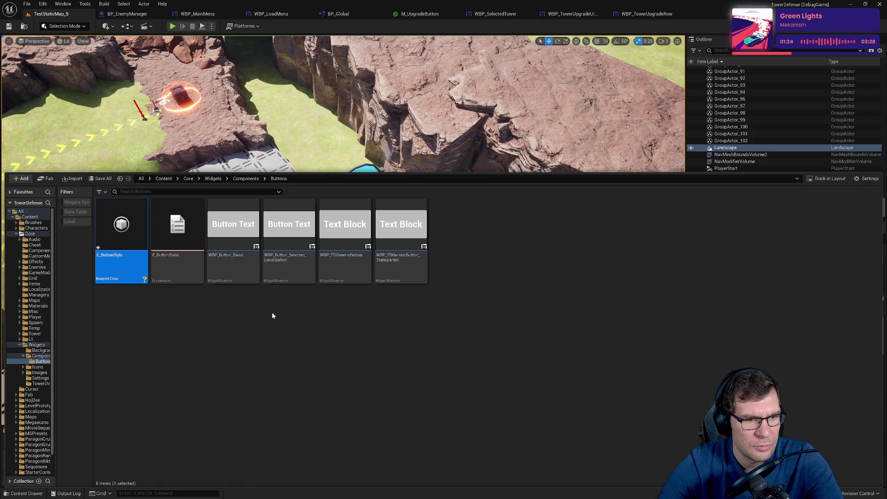
Open C_ButtonStyle, widen the defaults panel, and turn on Single Material.
double_click(137, 250)
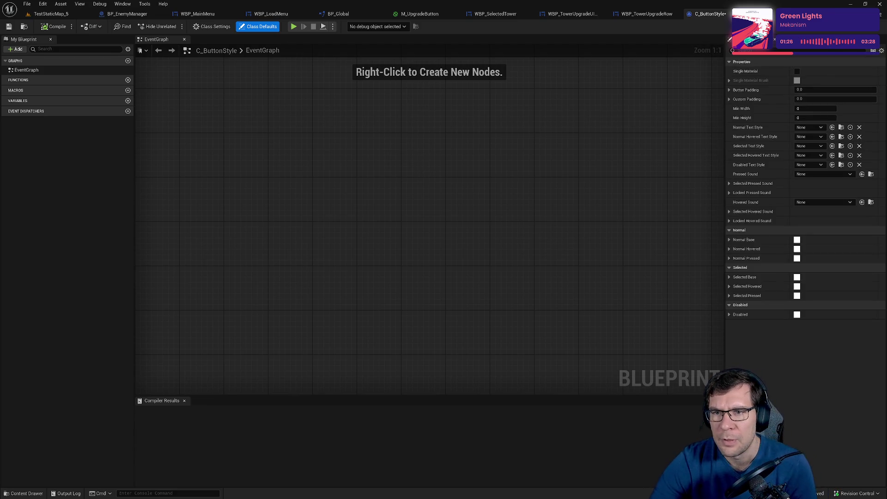
drag(664, 76, 344, 128)
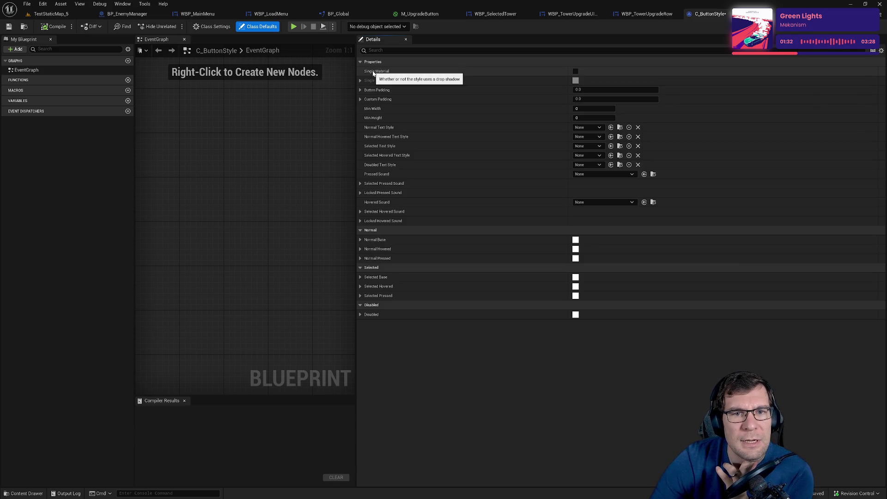
click(575, 72)
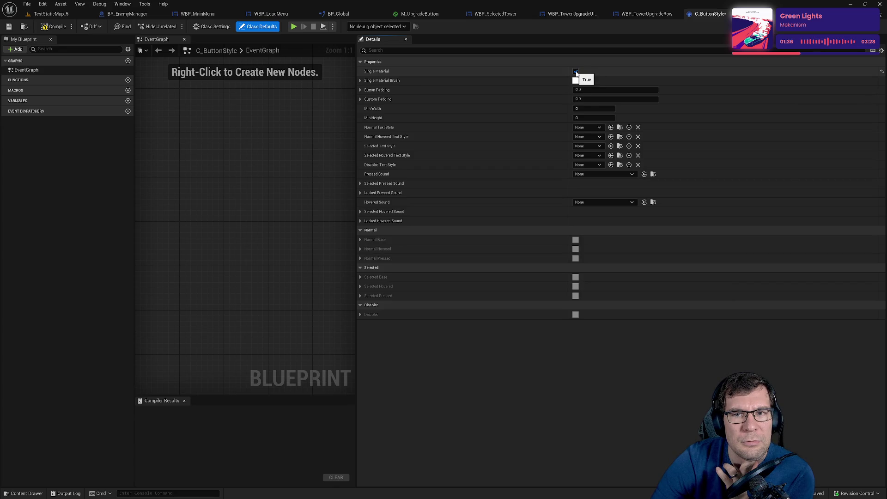
click(575, 71)
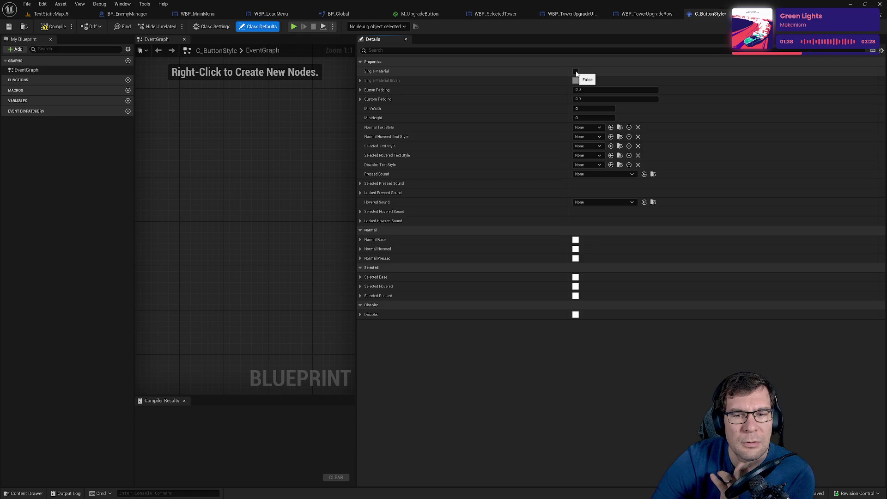
click(575, 72)
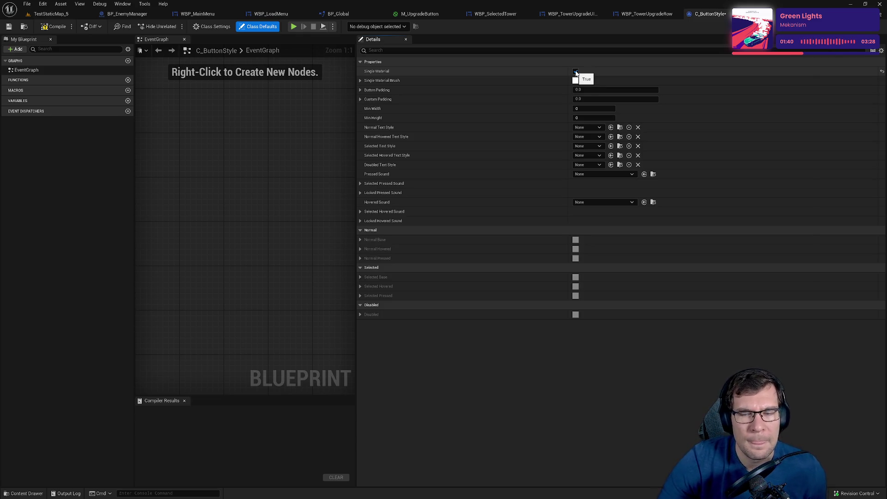
Set the Single Material Brush image to M_UpgradeButton, then compile and save.
click(360, 81)
click(361, 81)
click(360, 81)
click(608, 92)
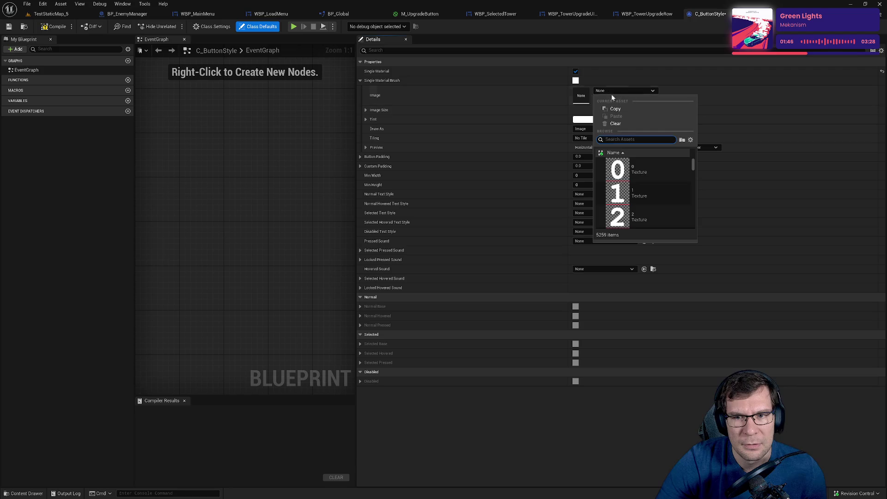
text(upgrade)
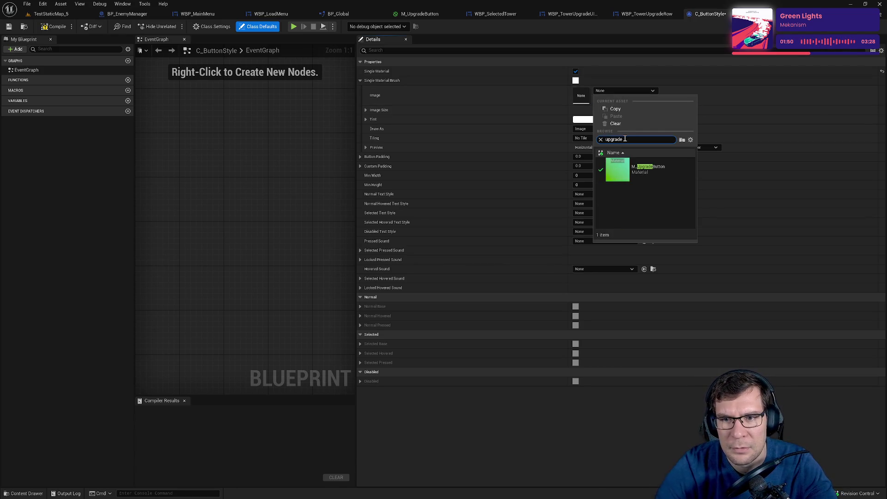
click(647, 169)
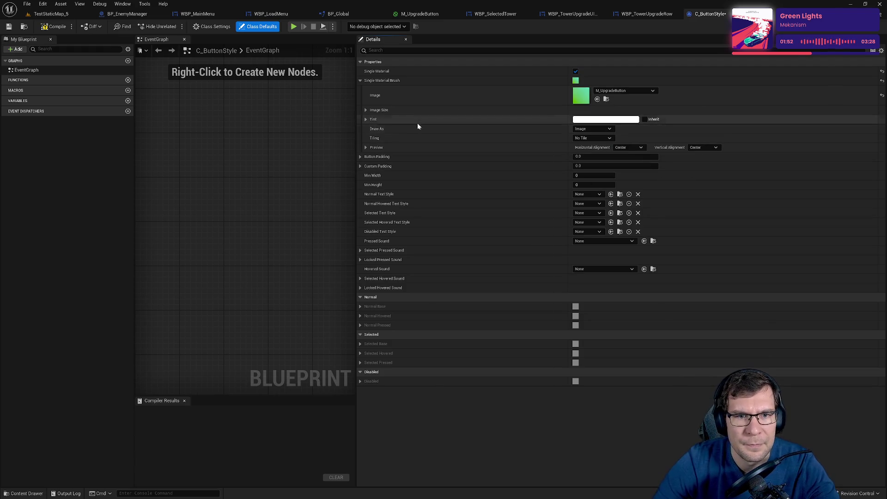
click(363, 109)
click(364, 109)
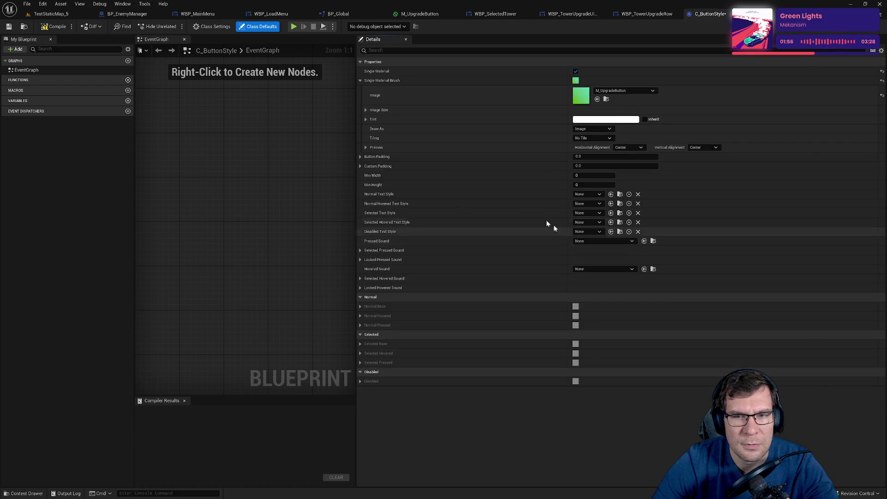
click(54, 27)
click(8, 26)
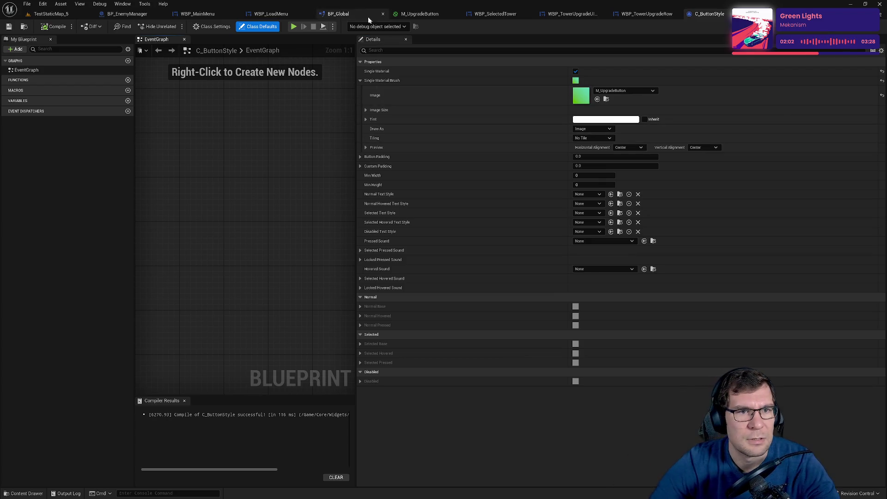
Look through WBP_LoadMenu's UpdateButtonVisibility function and event graph.
click(273, 13)
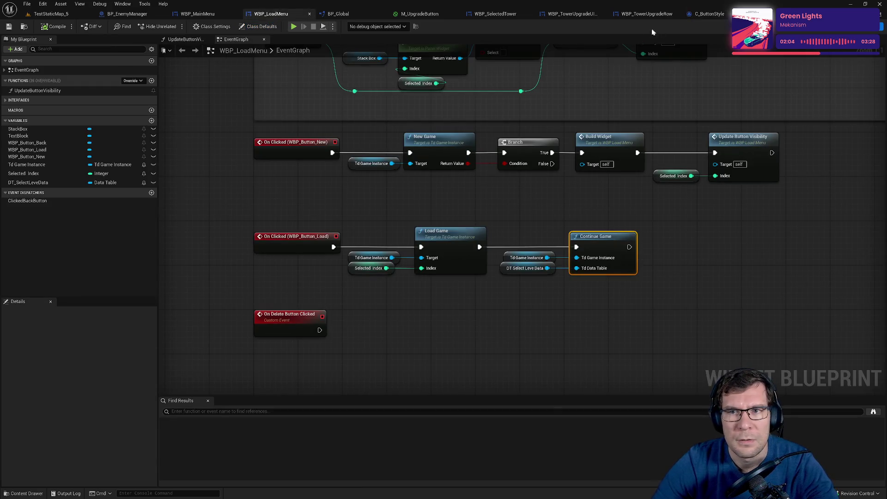
click(185, 39)
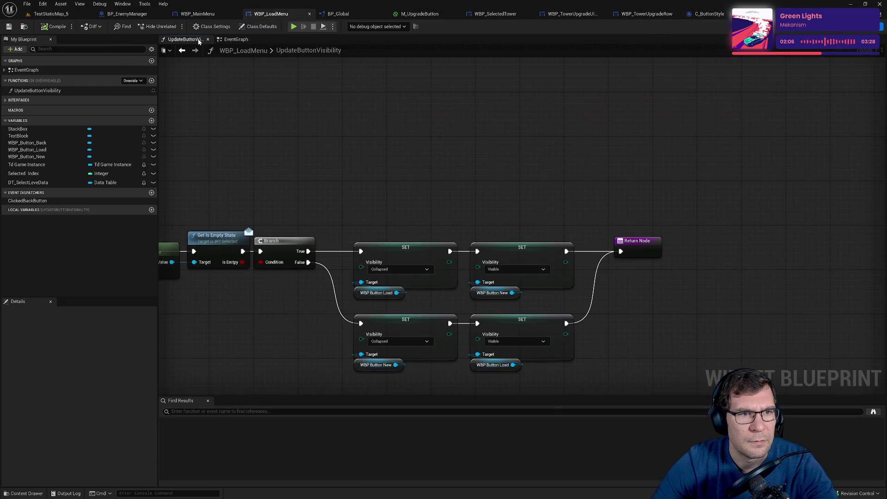
click(236, 39)
scroll(318, 120, down, 5)
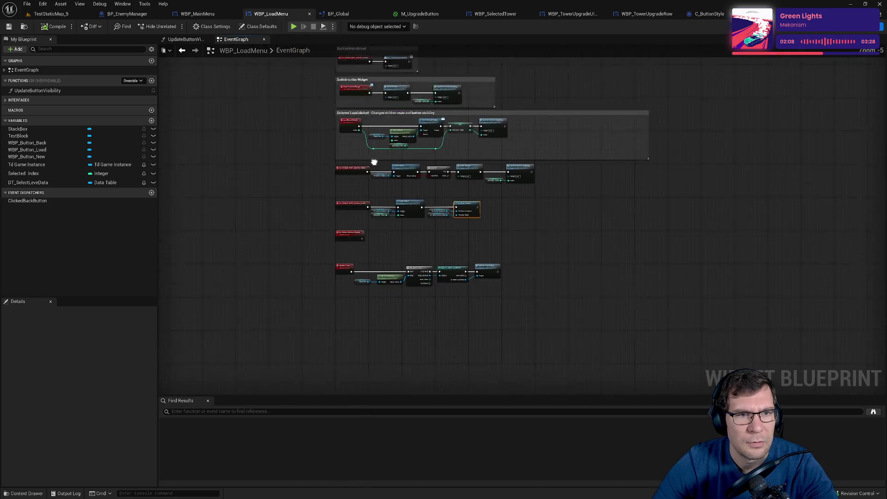
In the load menu's Designer, search the palette for 'common button', then just 'button'.
click(851, 26)
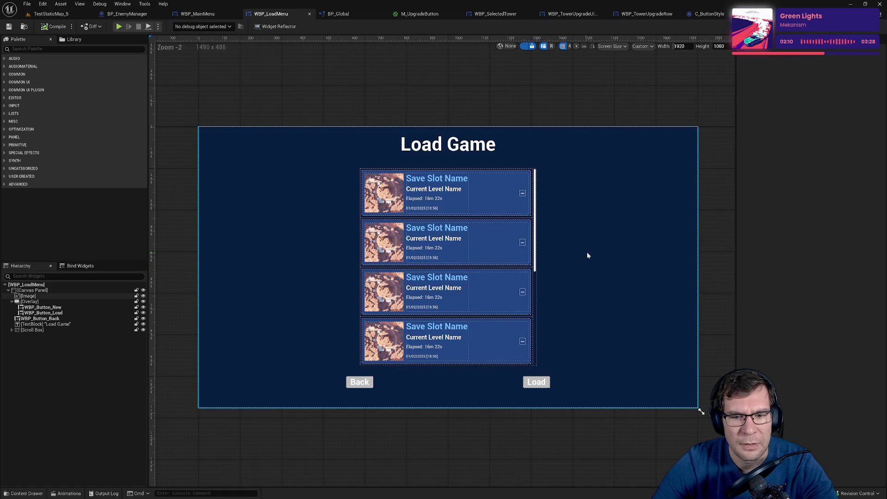
scroll(503, 207, down, 1)
scroll(571, 229, up, 1)
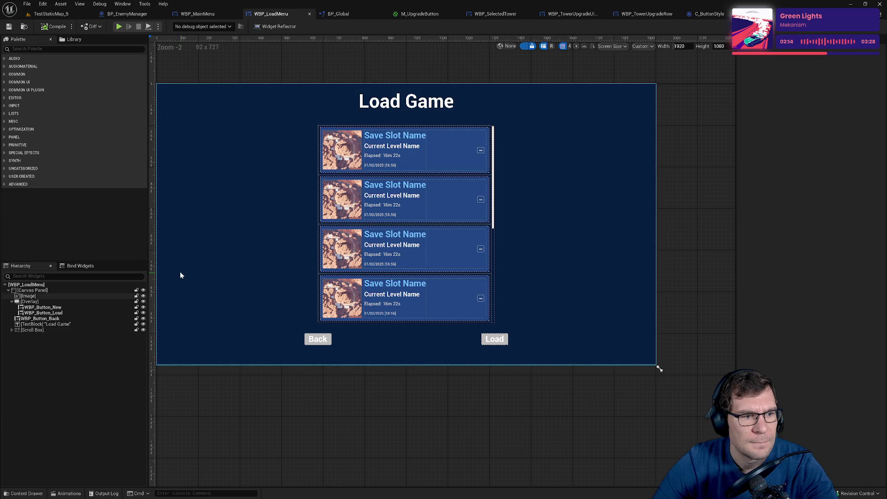
click(43, 49)
text(co)
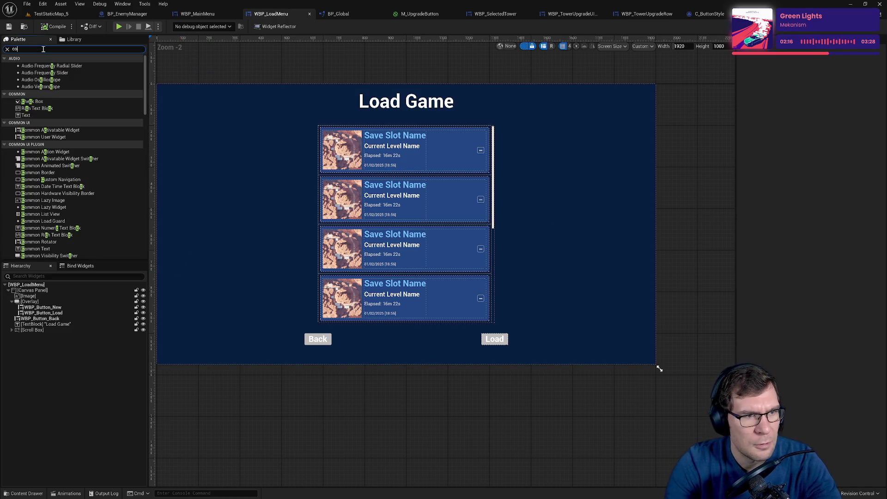
text(mmon button)
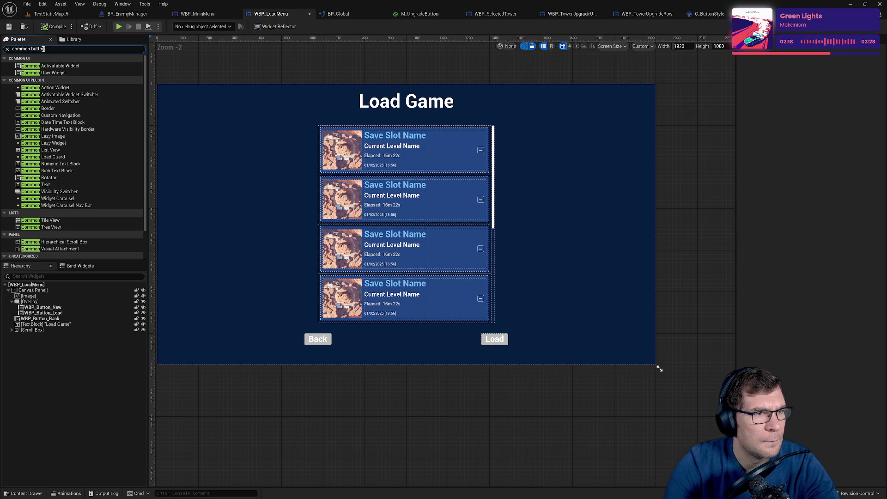
key(ctrl+a)
text(button)
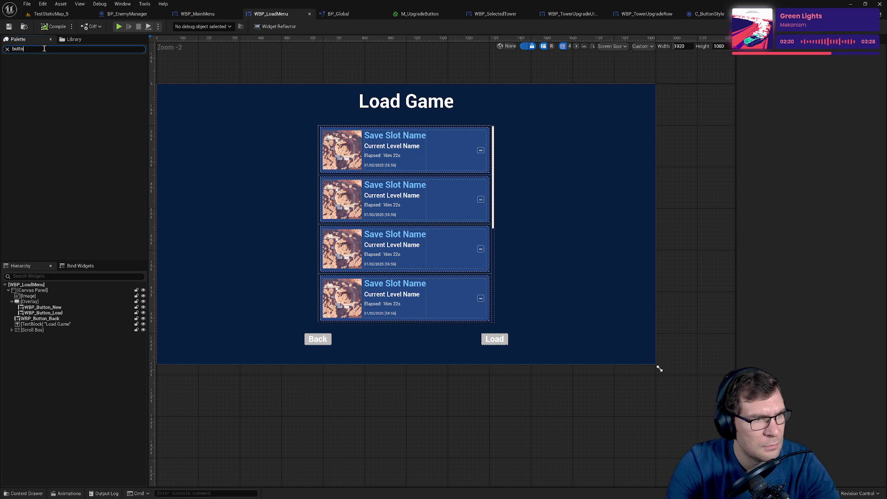
double_click(45, 49)
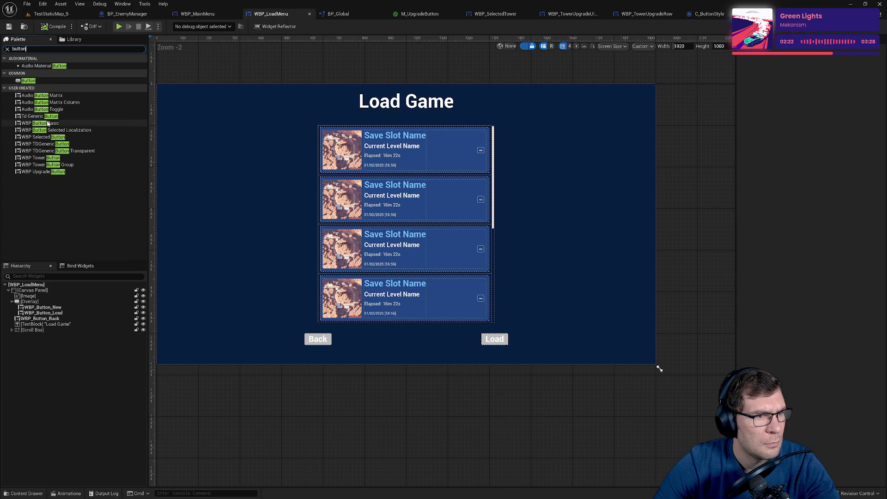
Cycle through BP_EnemyManager and WBP_MainMenu back to the TestStaticMap_5 level.
click(52, 14)
click(132, 13)
click(194, 17)
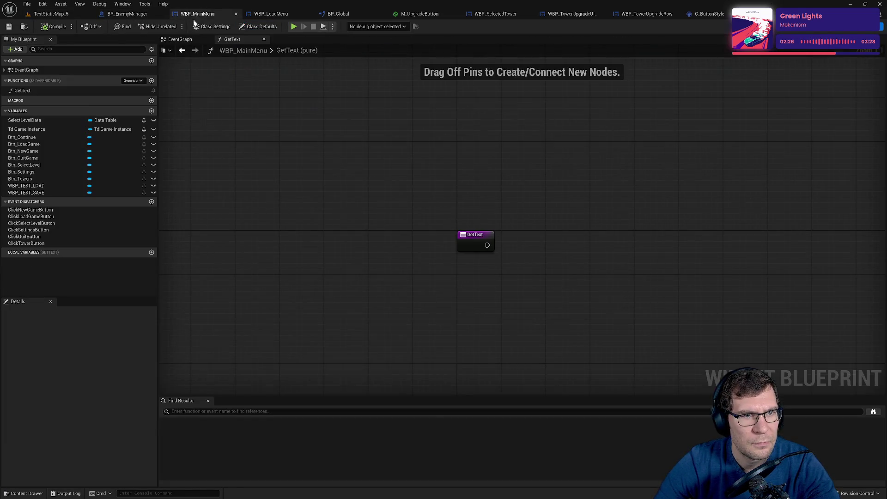
click(49, 13)
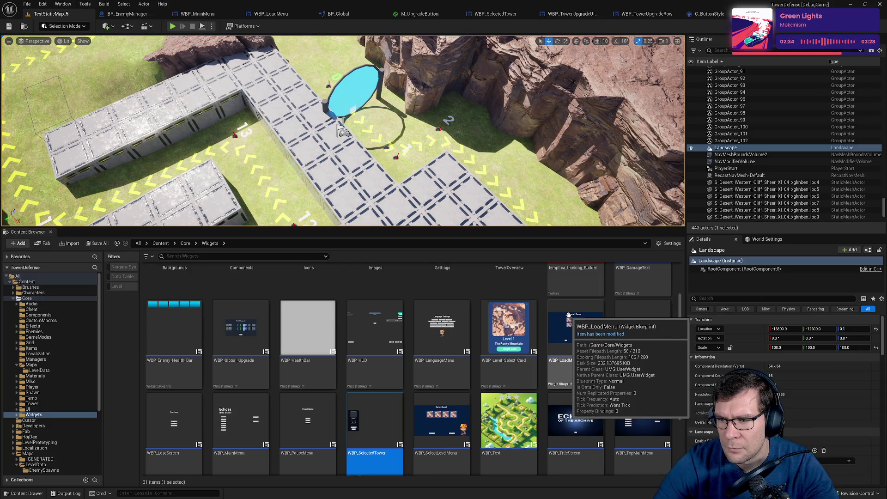
Navigate into the Components/Buttons folder in the Content Browser.
scroll(571, 324, down, 2)
scroll(217, 330, up, 3)
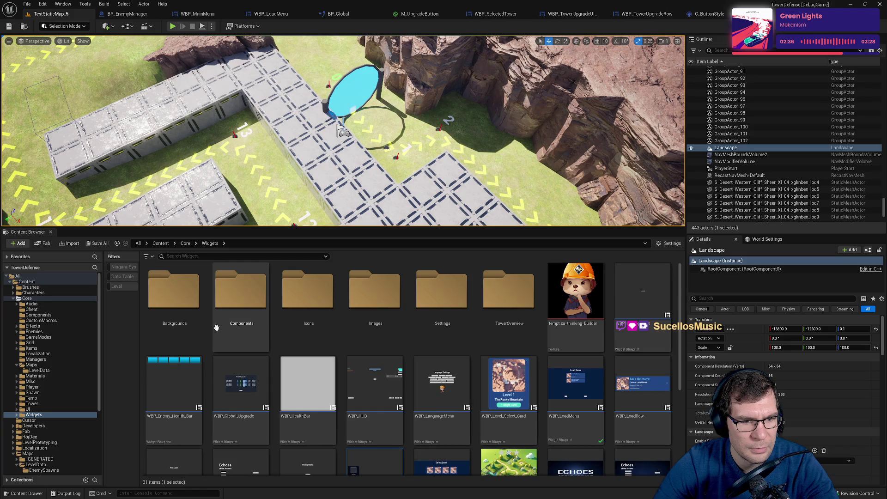
double_click(234, 308)
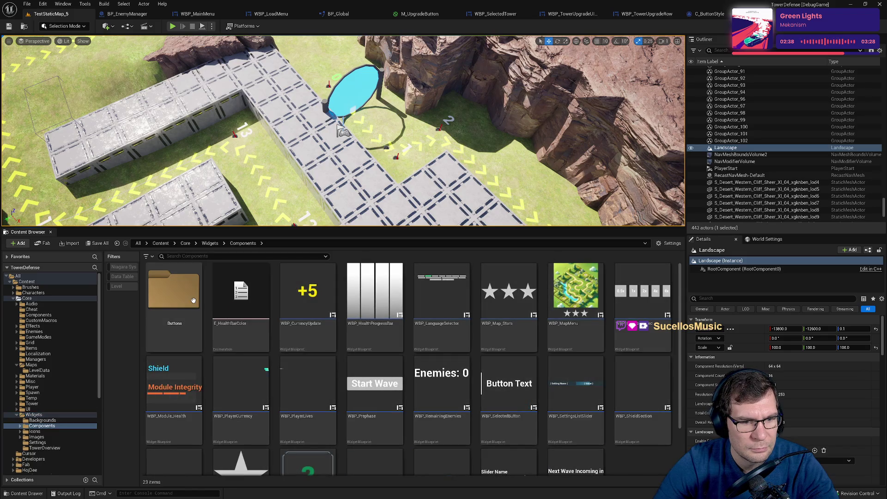
double_click(173, 291)
Start a new Blueprint Class and filter the parent classes by 'button'.
right_click(262, 391)
click(298, 152)
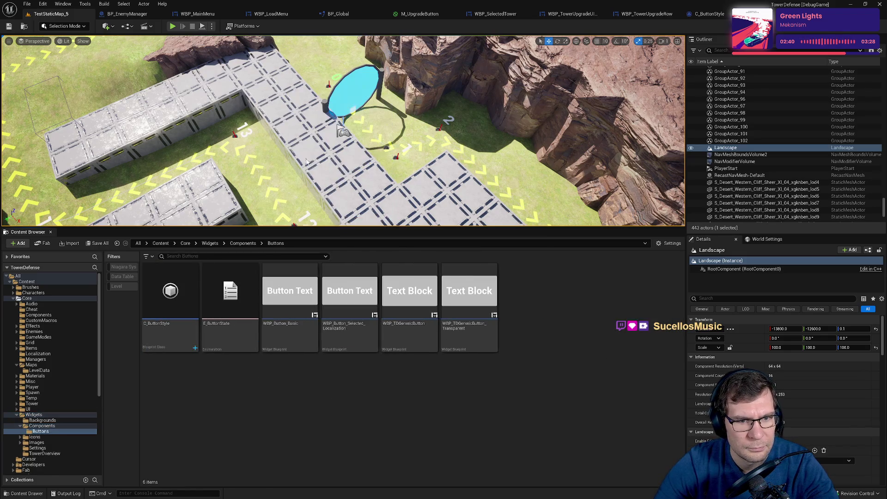
text(button)
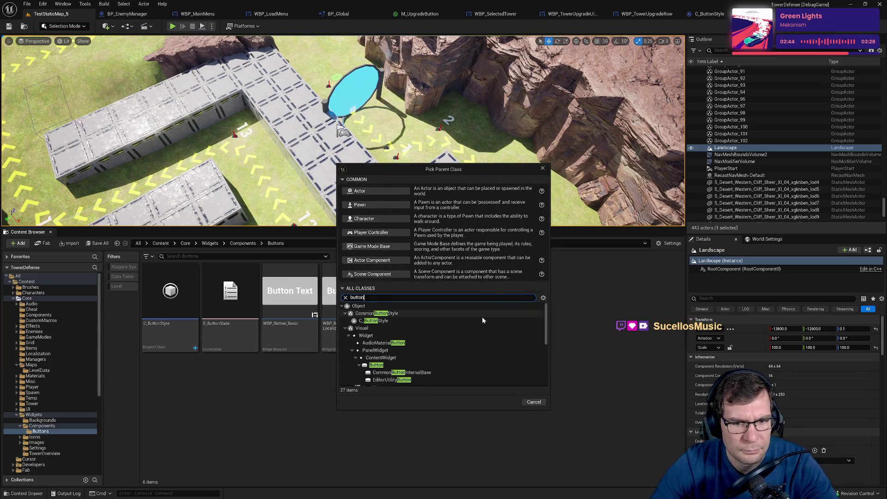
scroll(426, 340, down, 2)
scroll(441, 336, down, 4)
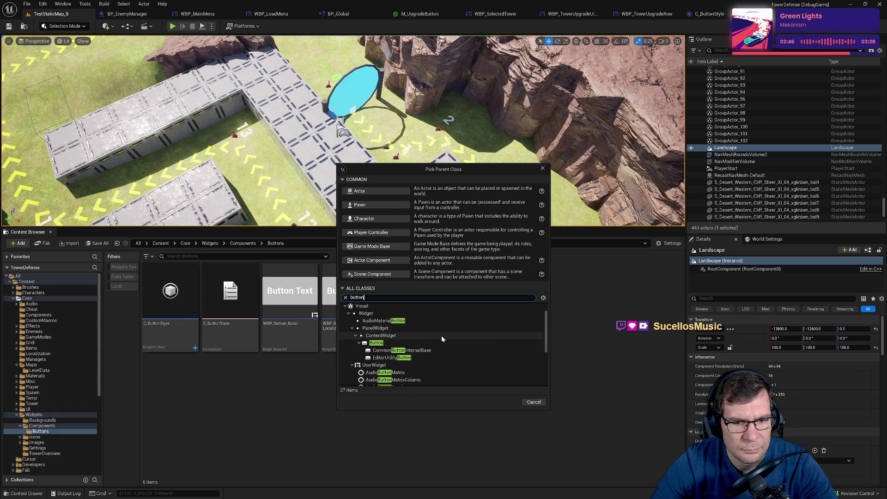
scroll(447, 339, down, 1)
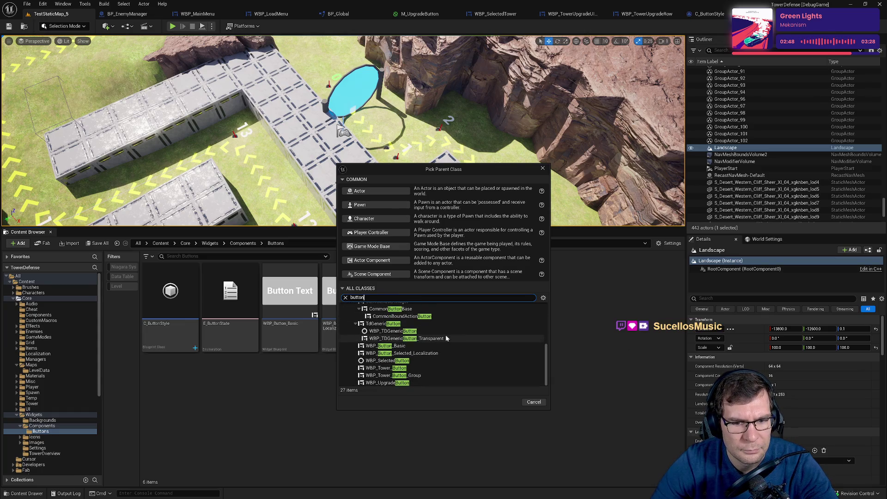
scroll(446, 338, up, 7)
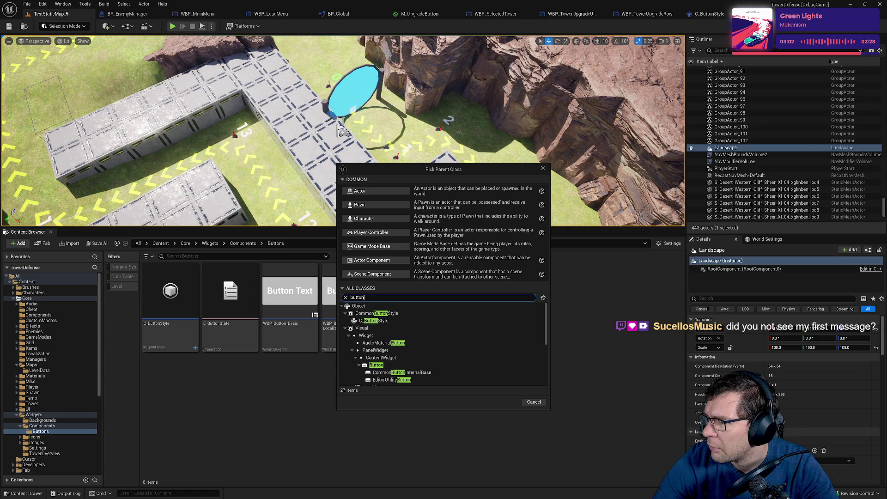
key(alt+Tab)
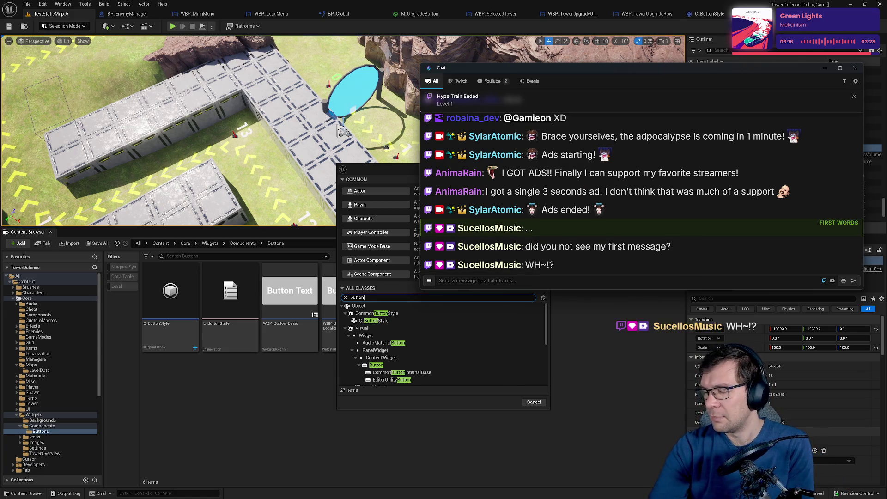
Move the chat window aside, browse the filtered classes, and cancel the Blueprint Class dialog.
drag(580, 73, 886, 97)
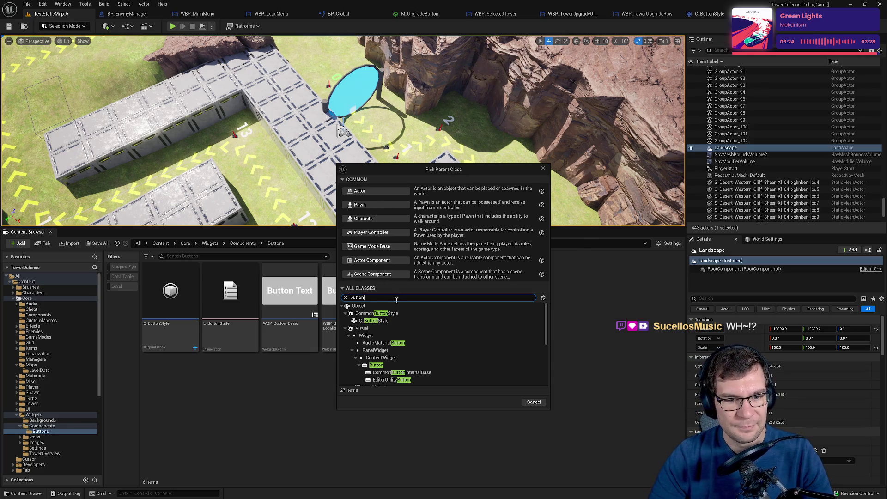
scroll(430, 344, down, 1)
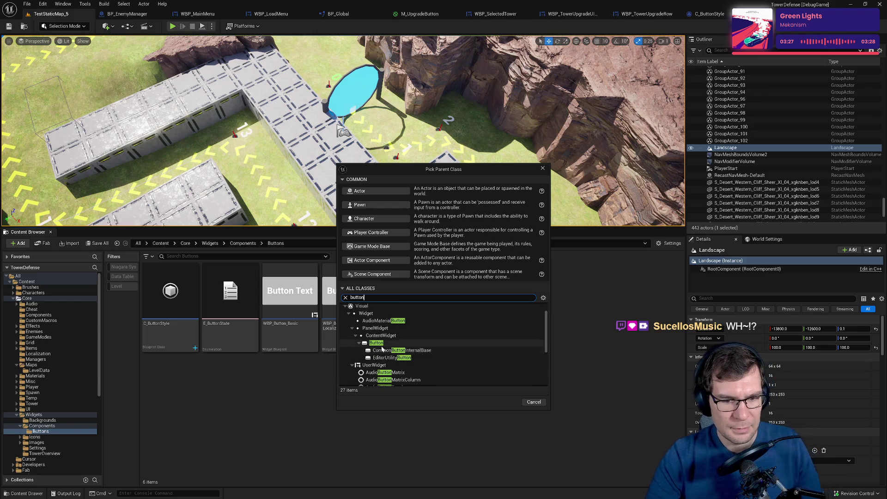
mouse_move(387, 352)
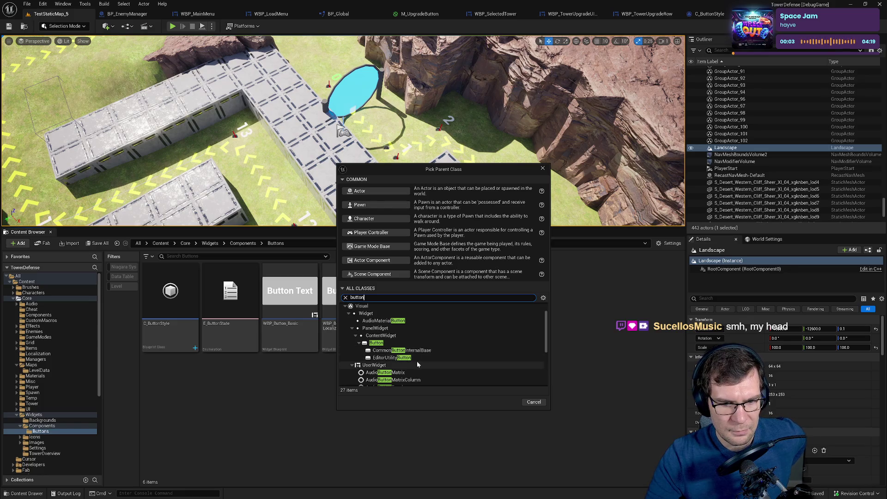
scroll(423, 355, down, 2)
click(531, 400)
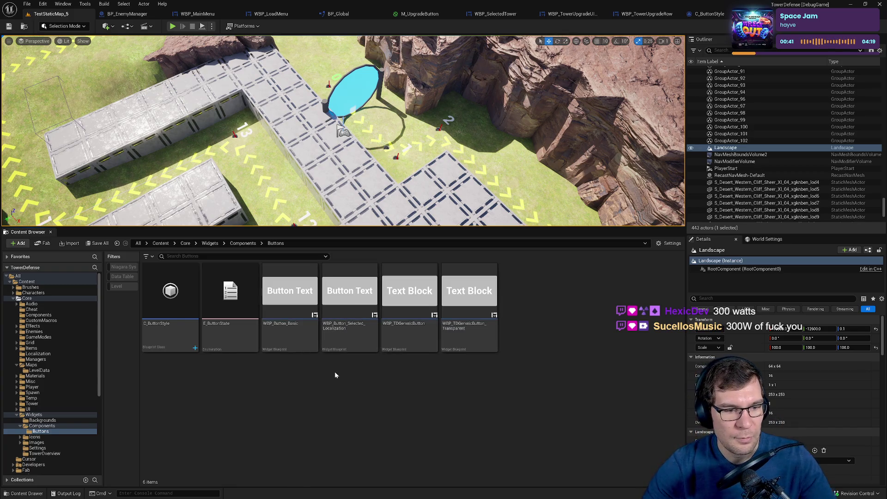
right_click(298, 386)
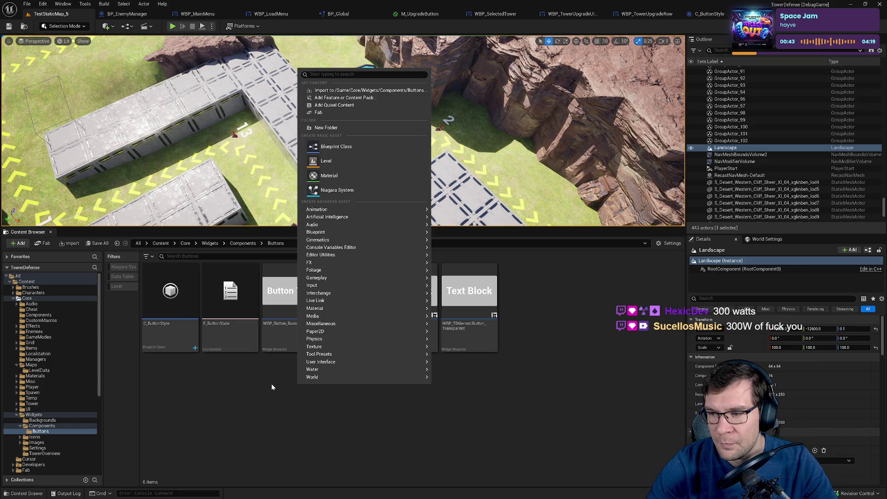
Choose User Interface > Widget Blueprint from the Buttons folder's context menu.
mouse_move(326, 376)
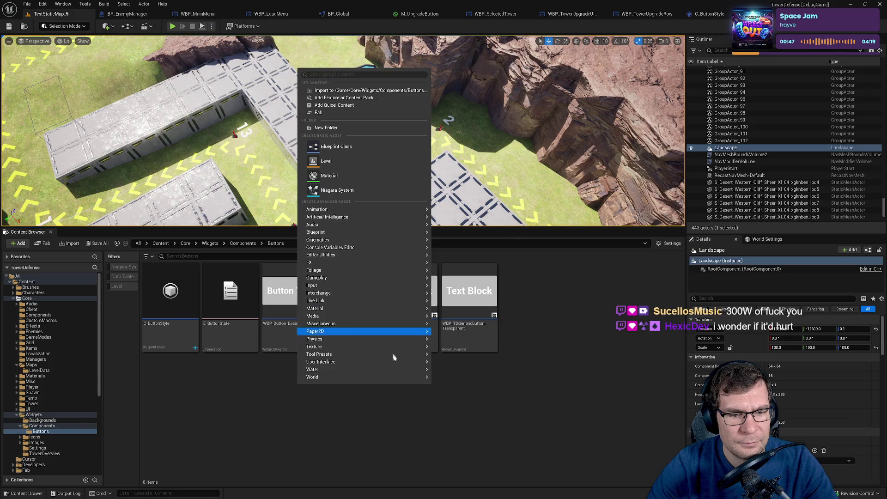
mouse_move(387, 363)
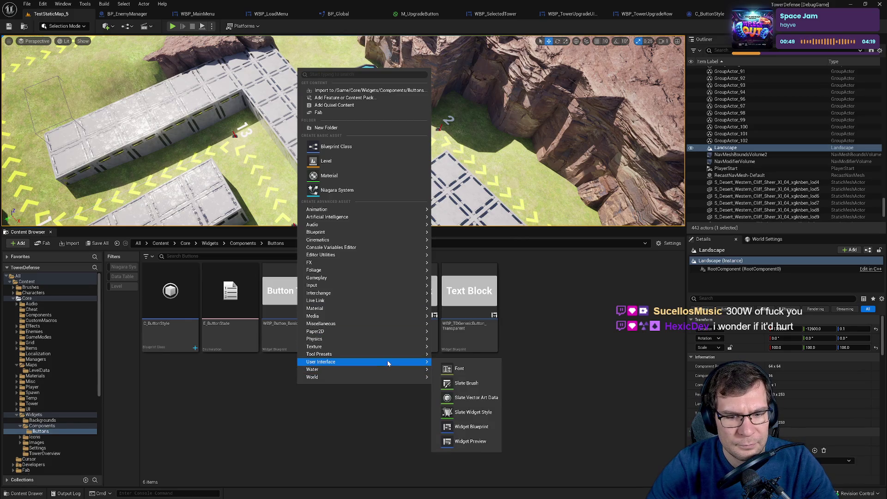
click(471, 426)
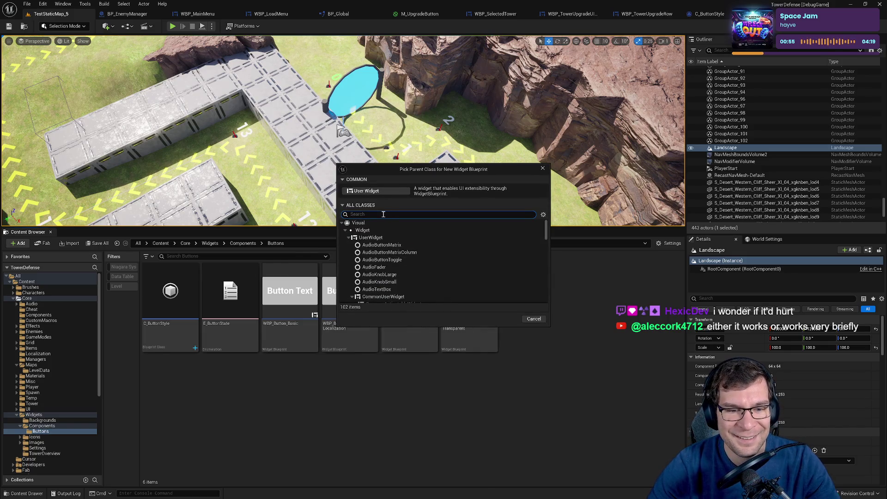
Filter parent classes by 'button' and create the widget from CommonButtonBase.
text(como)
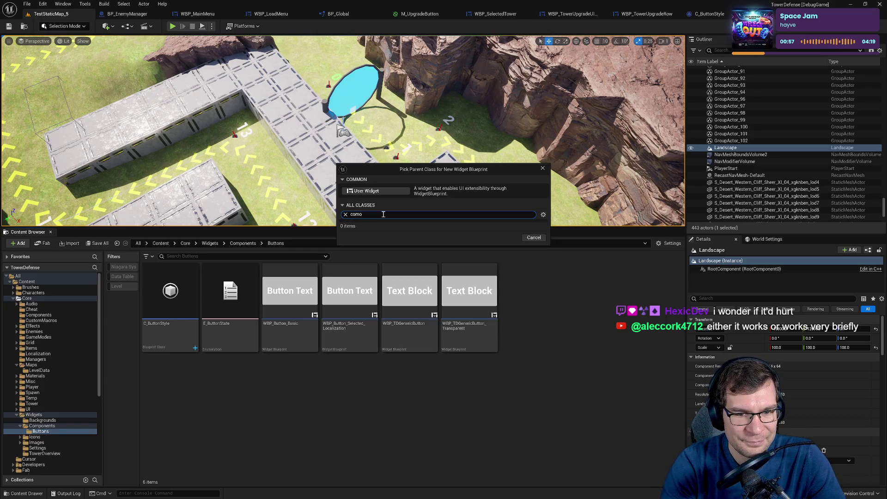
key(BackSpace)
key(BackSpace)
key(BackSpace)
text(b)
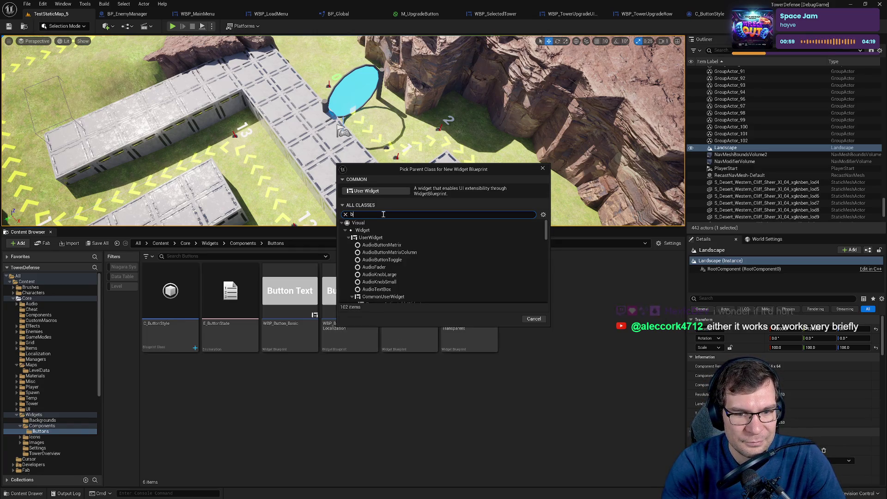
text(utton)
scroll(421, 247, down, 1)
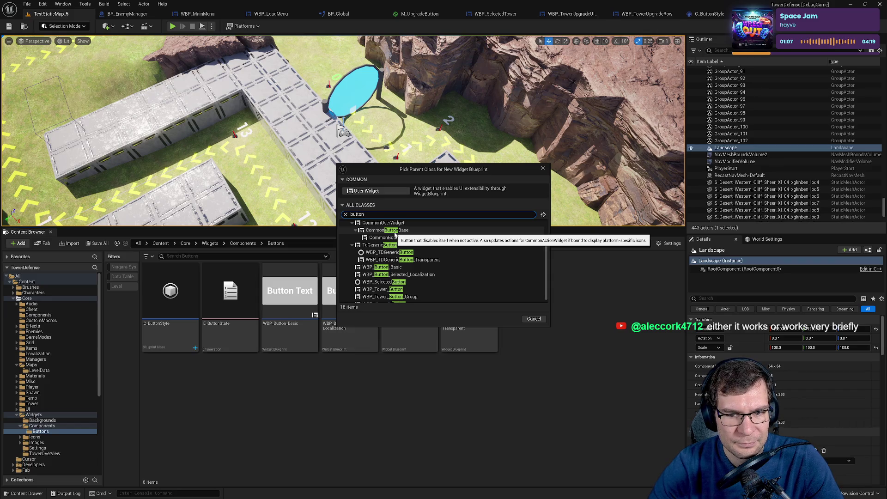
click(395, 233)
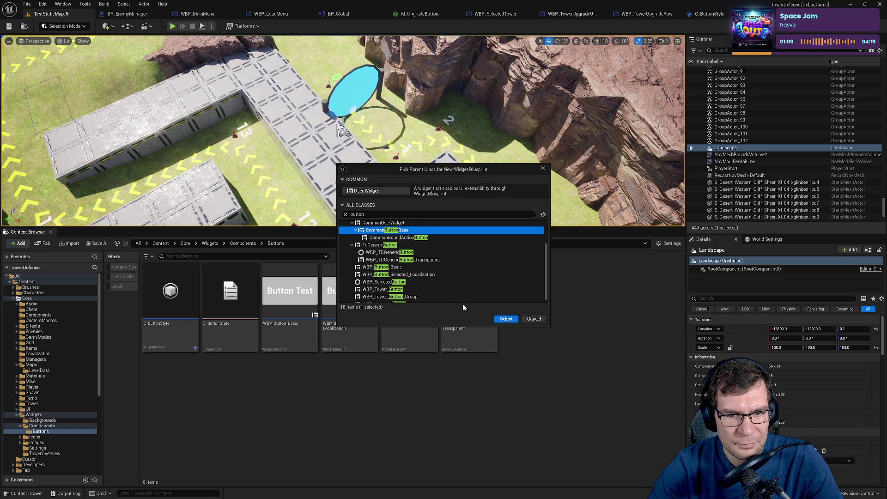
click(506, 319)
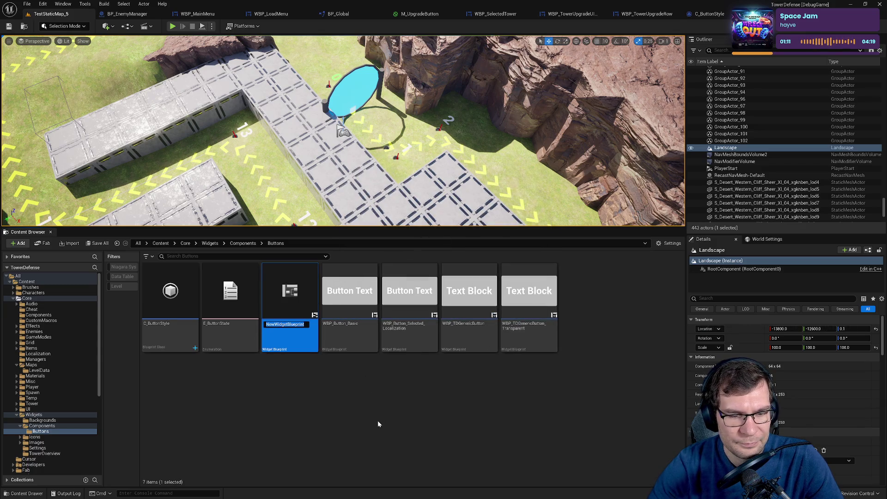
Name the new widget blueprint CommonButtonBase and open it in the widget editor.
text(CommonBUt)
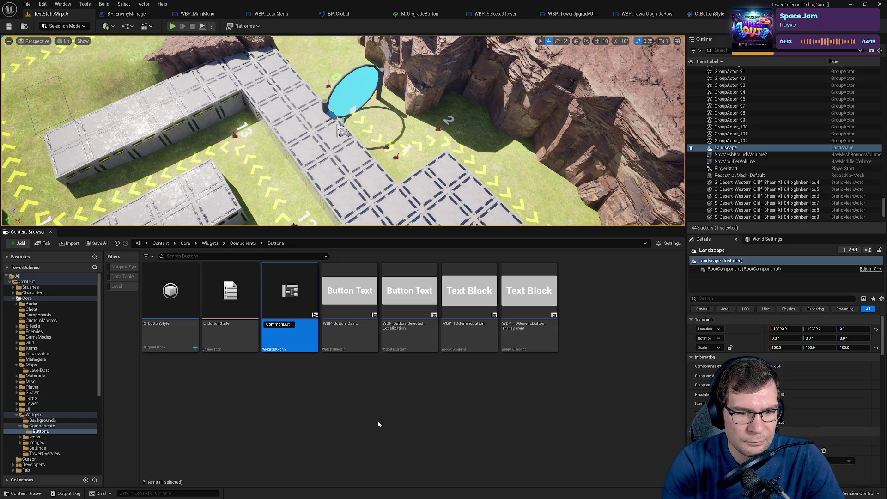
key(BackSpace)
key(BackSpace)
text(uttonBase)
key(Return)
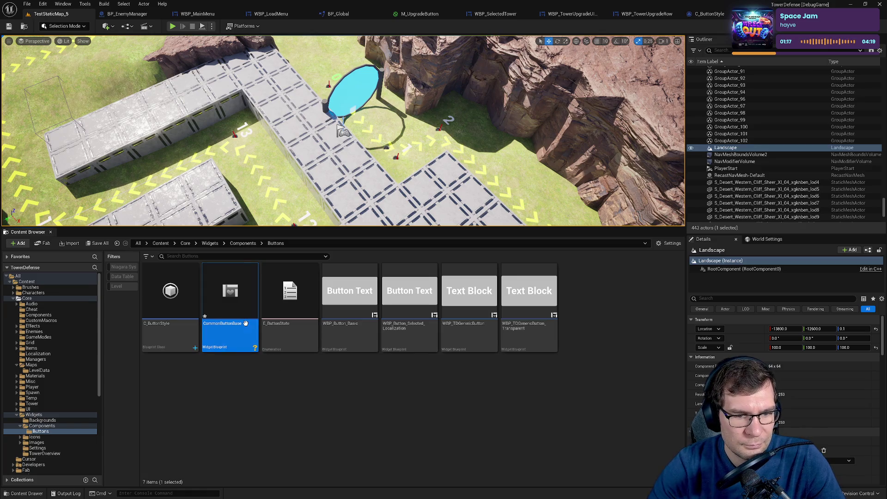
double_click(246, 323)
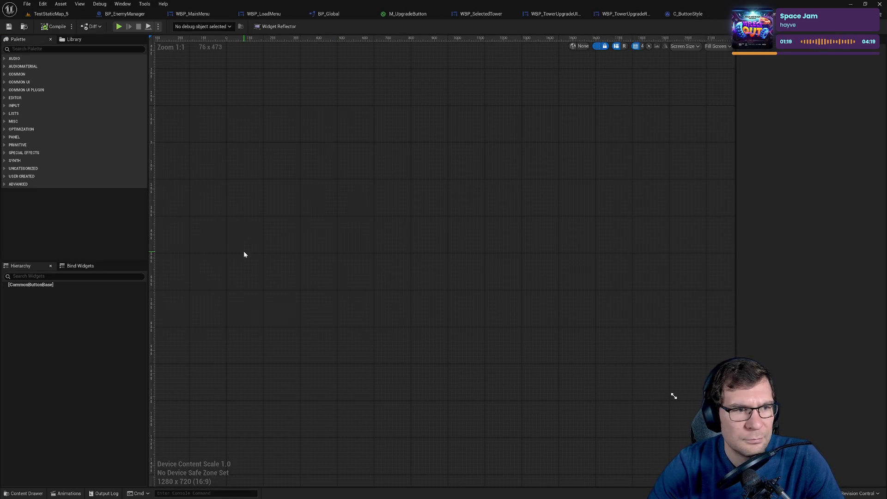
Place a palette Button filling the canvas and look over its slot and padding settings.
text(button)
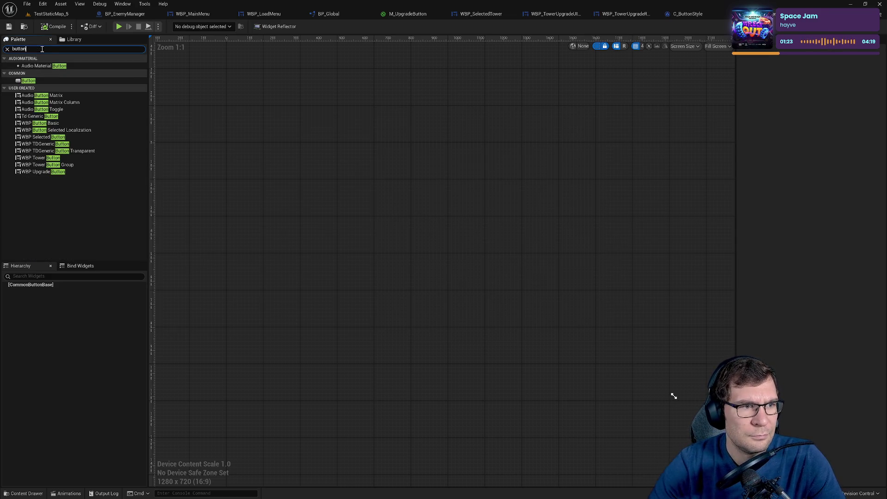
mouse_move(28, 81)
mouse_down()
mouse_move(289, 186)
mouse_move(369, 238)
mouse_up()
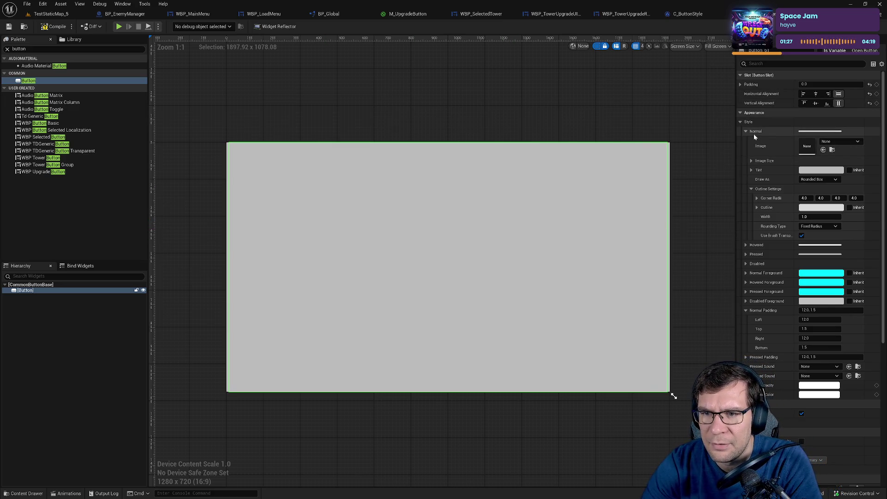
click(740, 74)
click(741, 75)
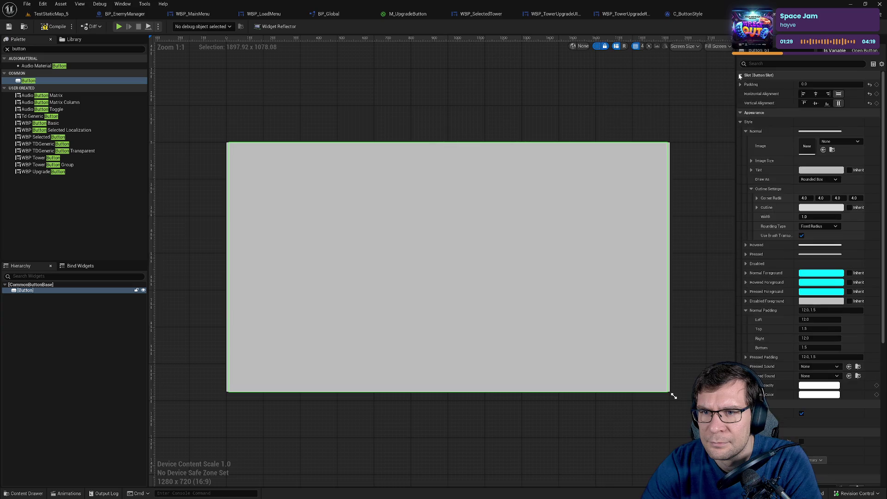
click(740, 84)
click(740, 85)
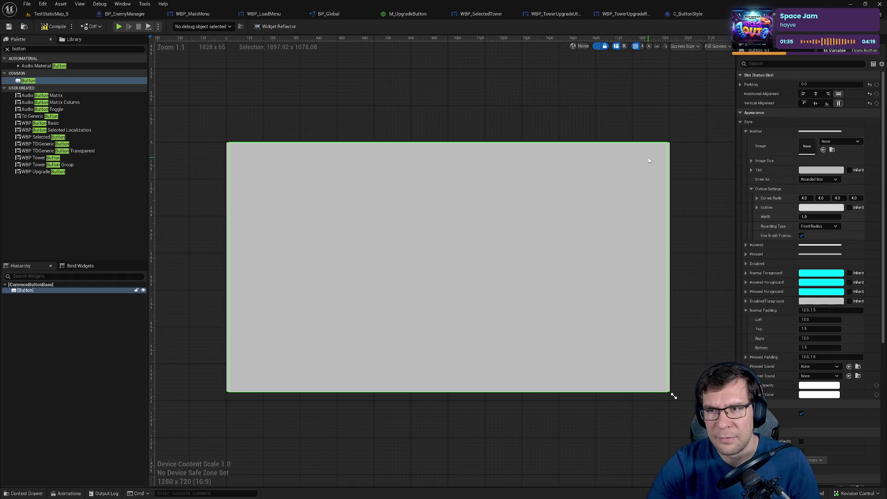
scroll(816, 226, down, 10)
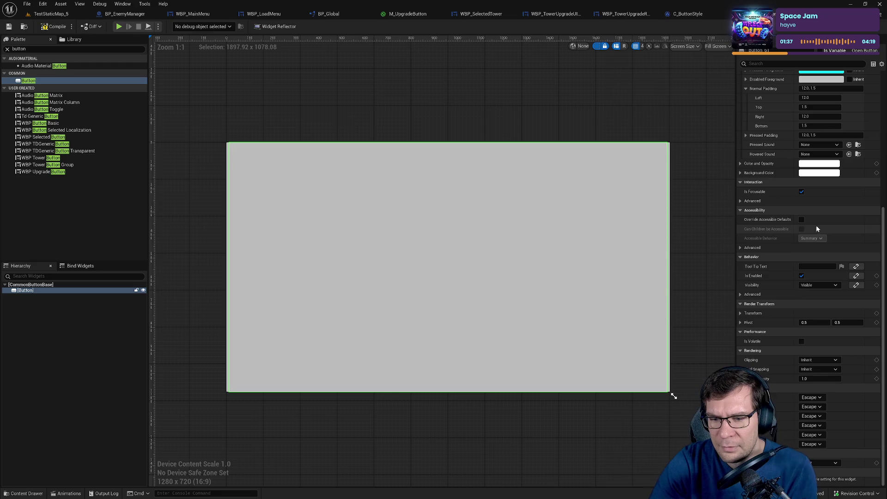
Delete the Button, select the CommonButtonBase root, and clear the Details filter.
text(common)
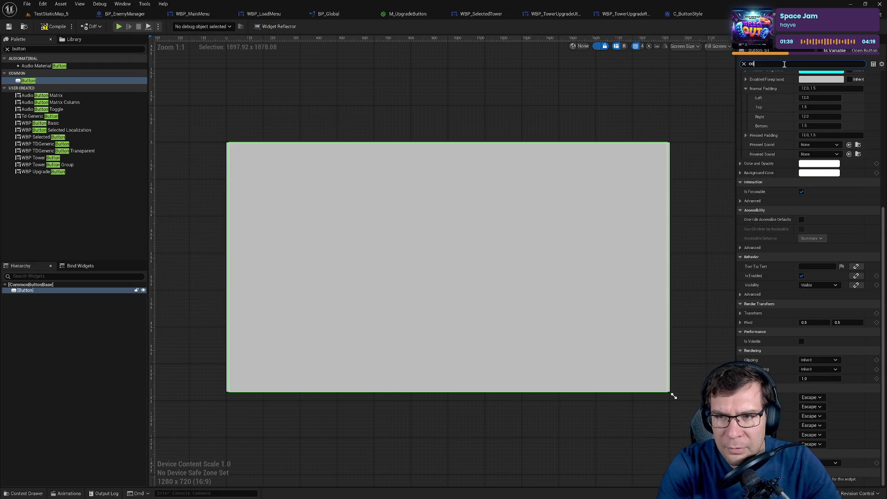
click(420, 198)
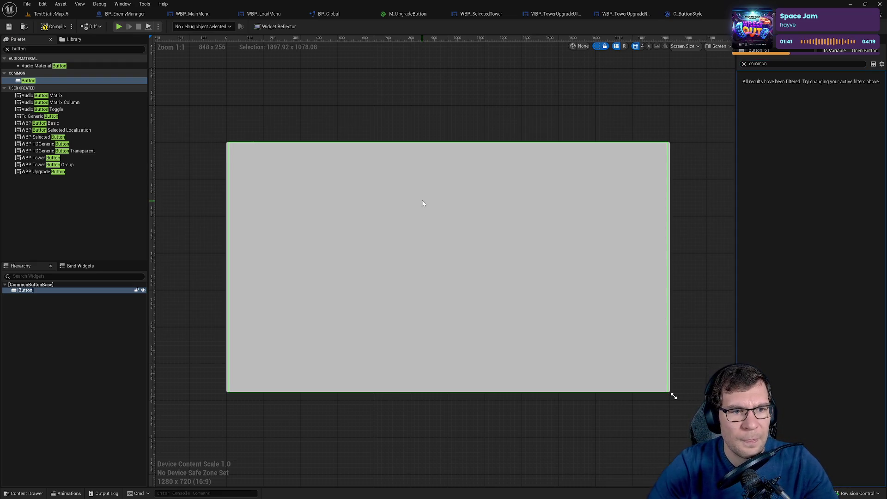
key(Delete)
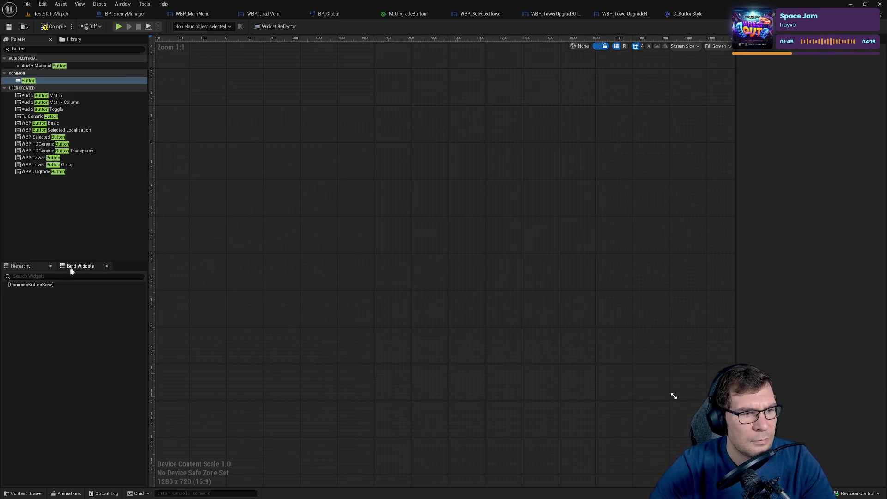
click(43, 287)
right_click(43, 287)
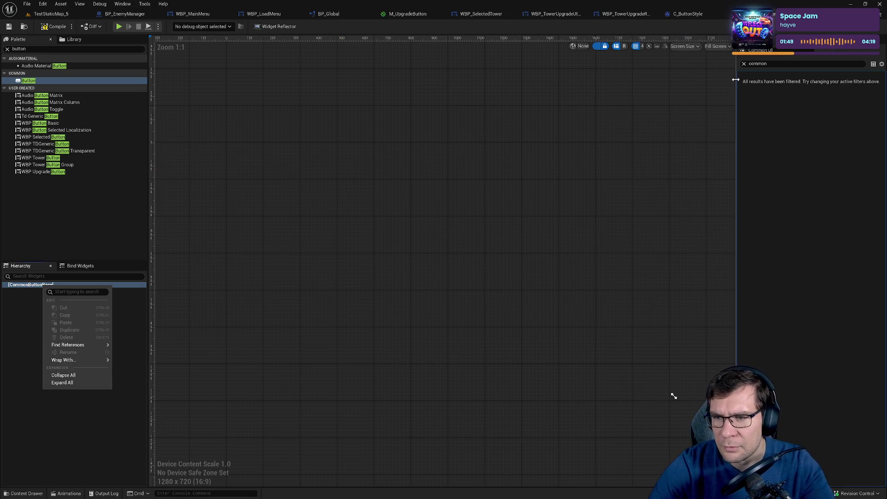
click(744, 63)
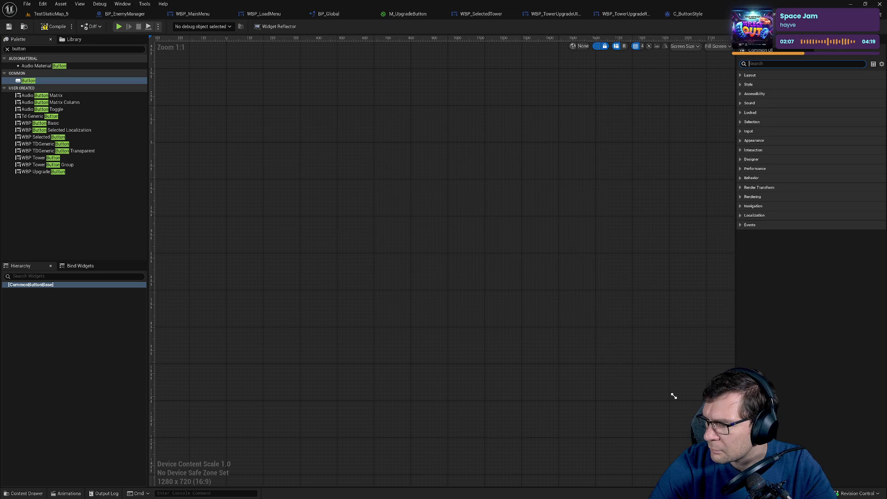
key(alt+Tab)
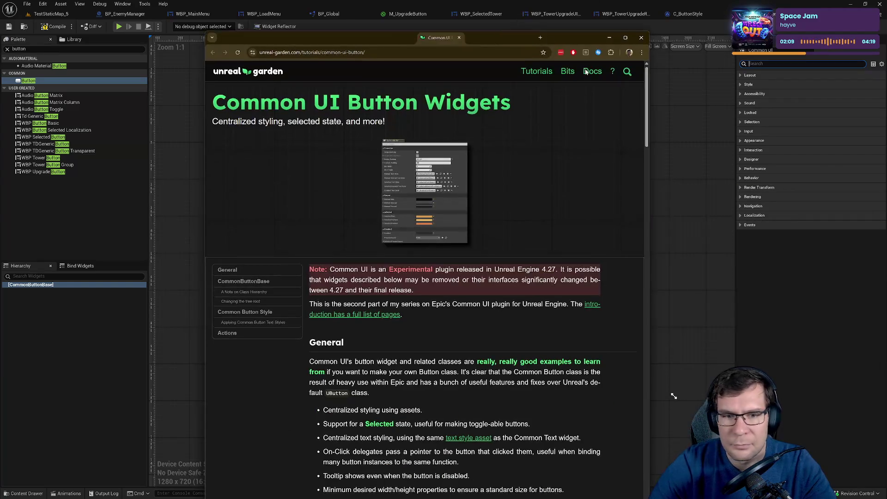
Maximize the article and read the CommonButtonBase section on UCommonButtonBase versus UButton.
key(super+Up)
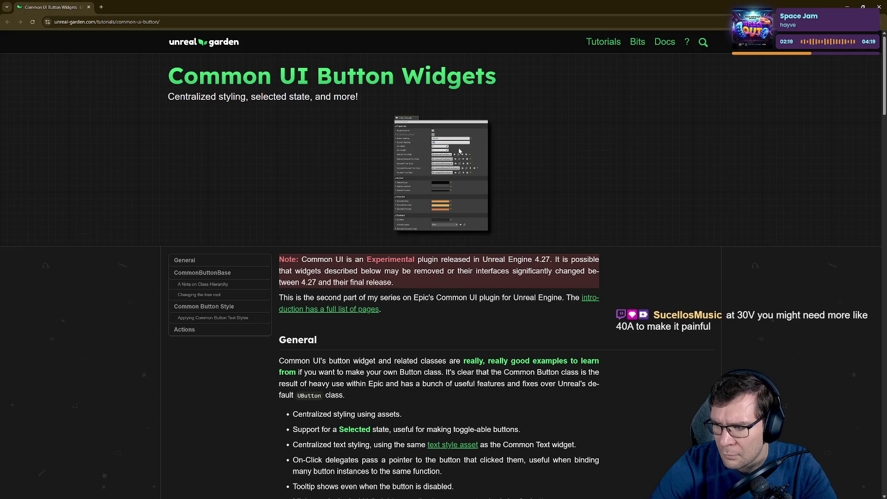
scroll(491, 179, down, 3)
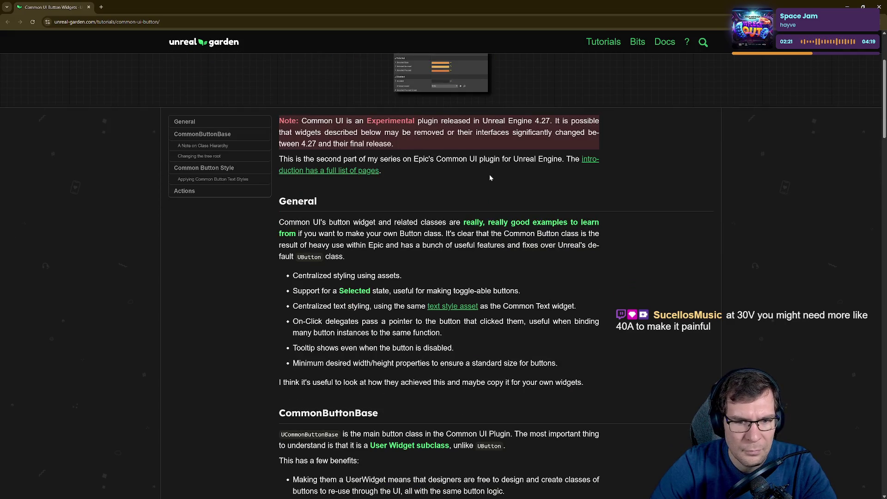
scroll(489, 174, down, 4)
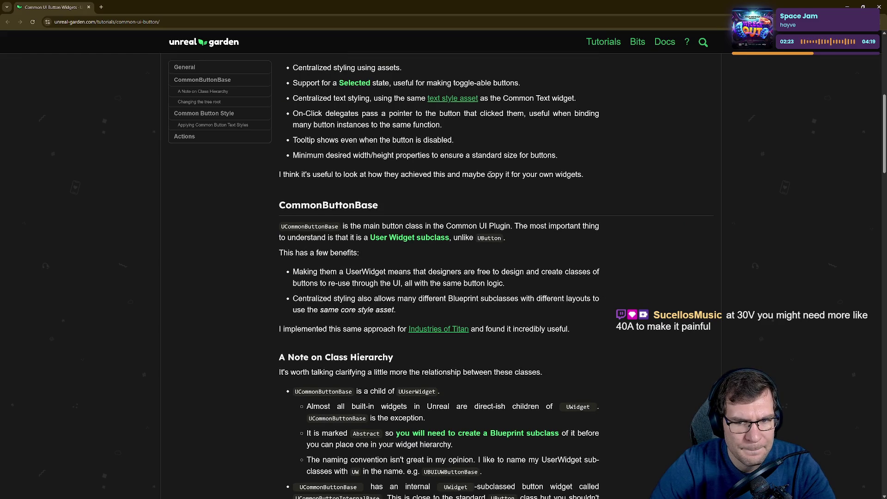
drag(369, 225, 586, 227)
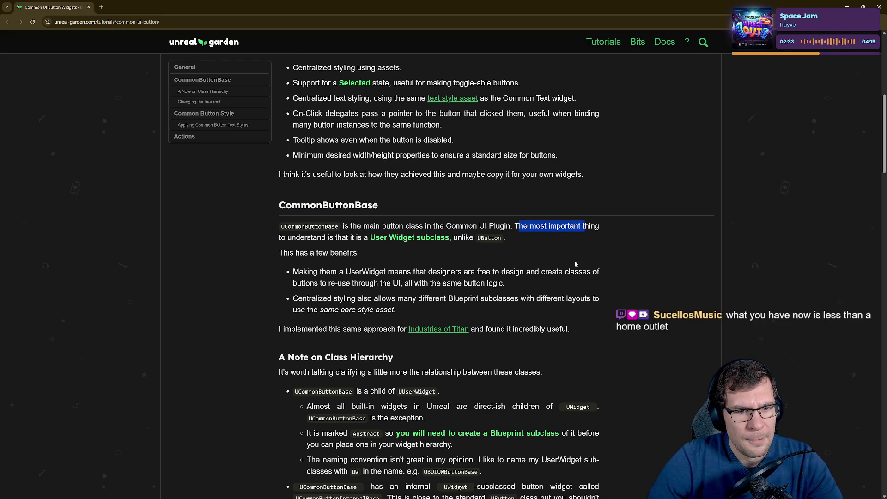
double_click(280, 228)
drag(357, 227, 423, 229)
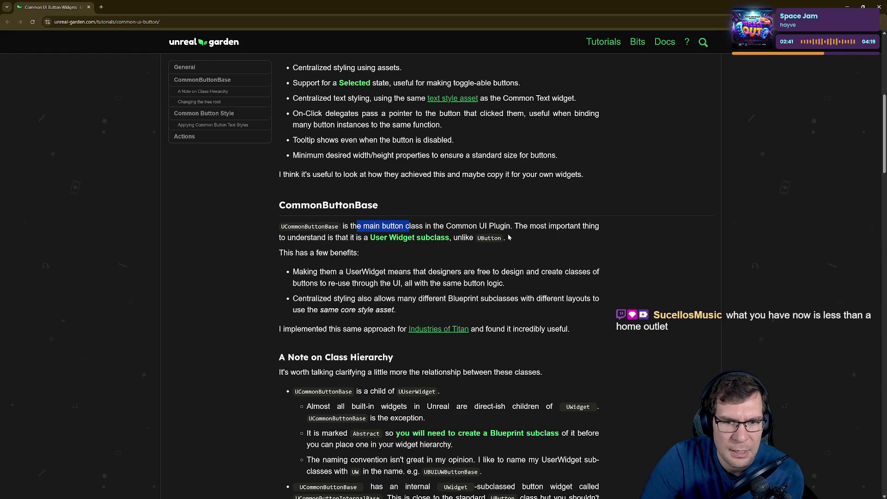
drag(455, 237, 503, 239)
triple_click(266, 258)
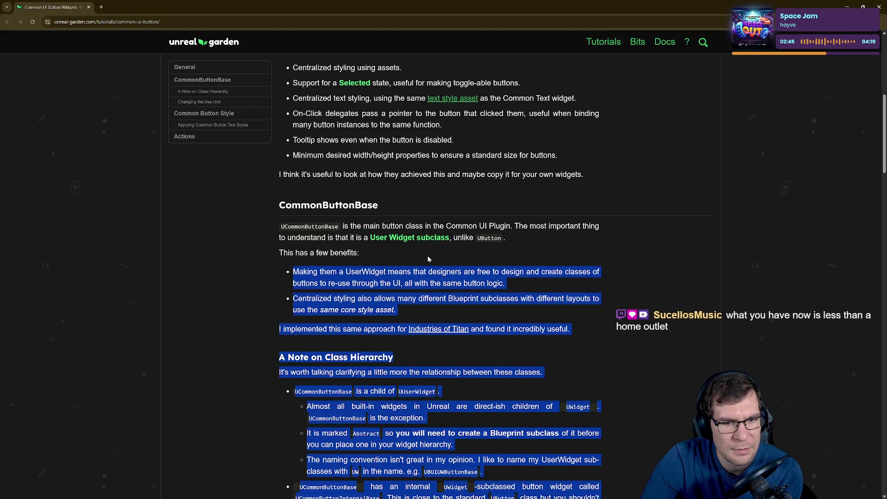
click(448, 284)
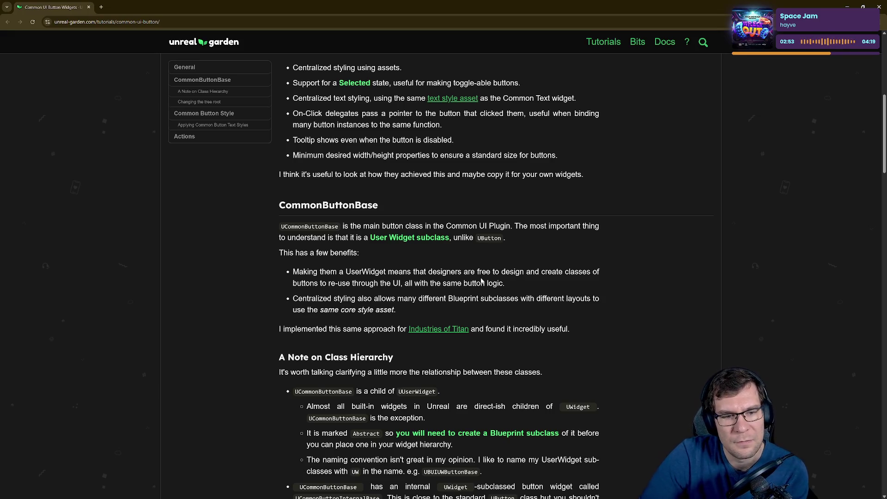
Read the reuse and centralized styling benefits, then open the Industries of Titan link.
drag(392, 283, 443, 283)
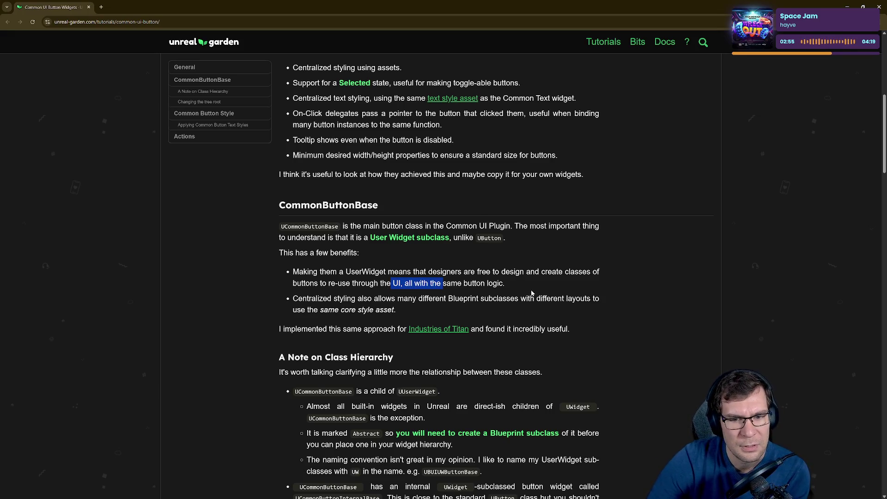
drag(352, 299, 406, 299)
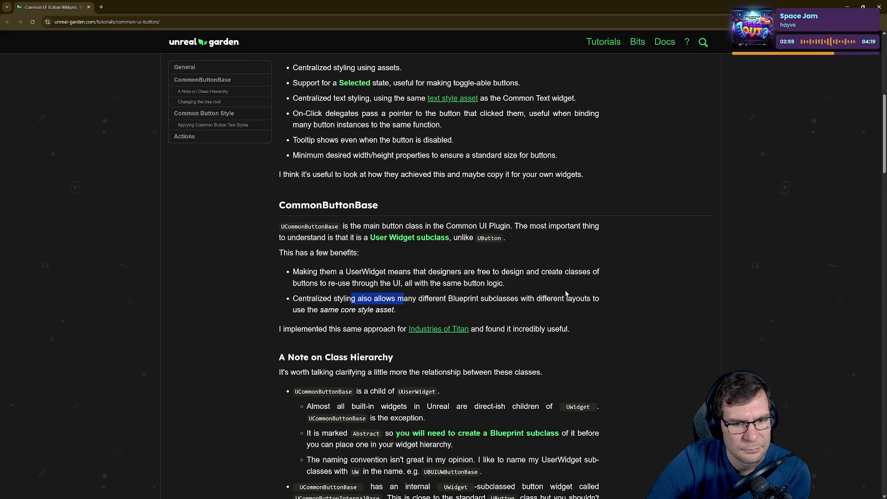
scroll(566, 294, down, 1)
middle_click(457, 294)
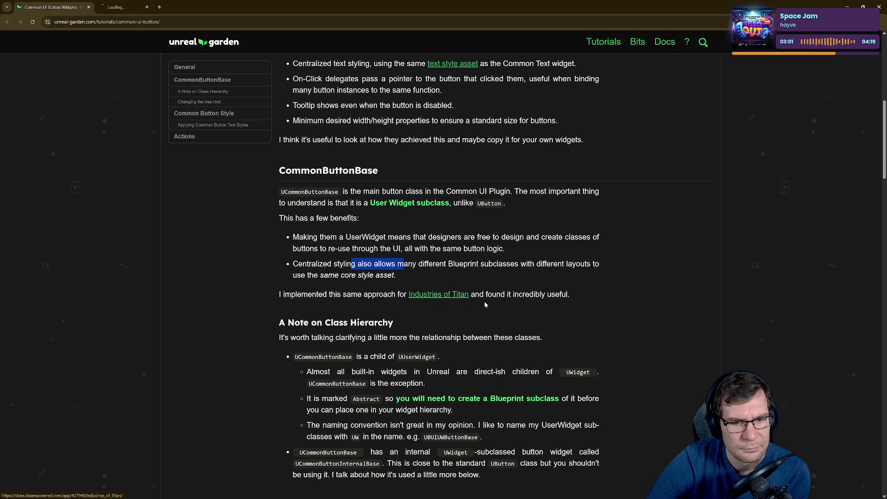
On the Industries of Titan store page, preview the red-planet, red laser, purple city and later screenshots.
click(134, 6)
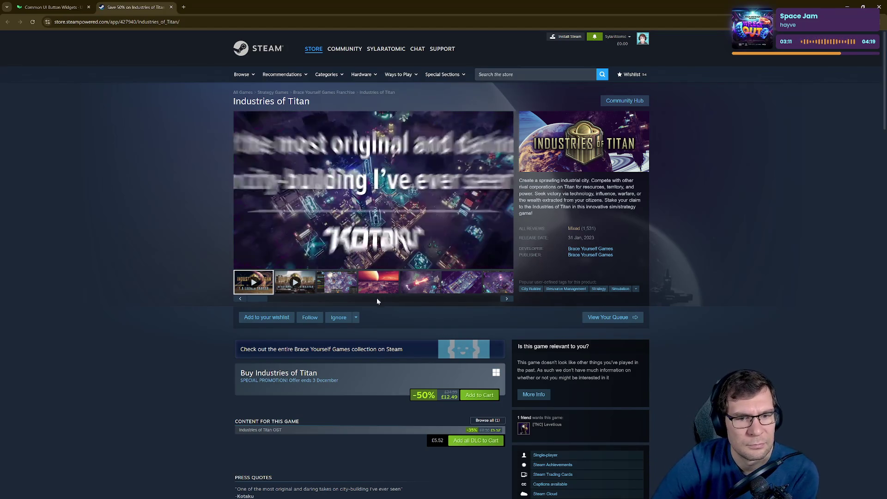
click(380, 284)
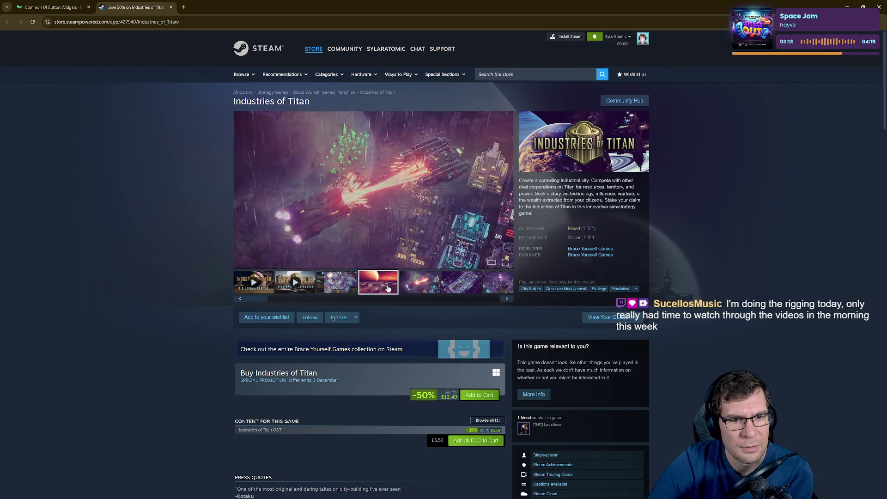
click(422, 290)
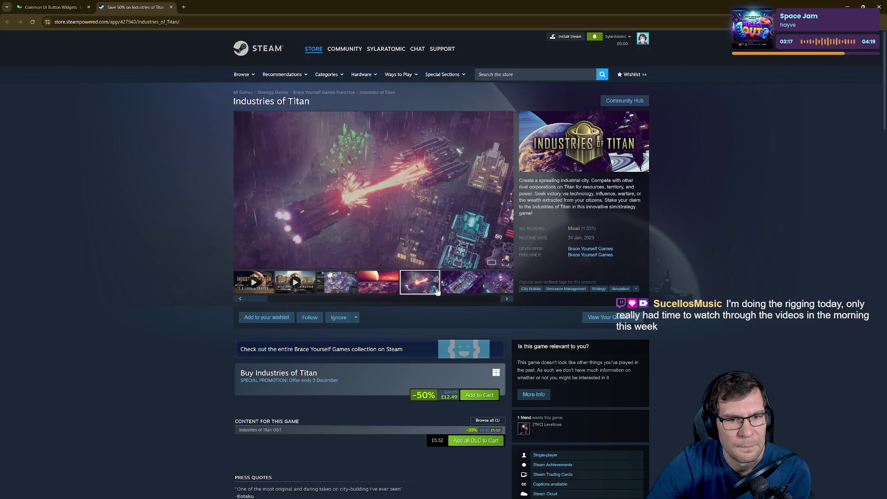
click(462, 287)
click(507, 298)
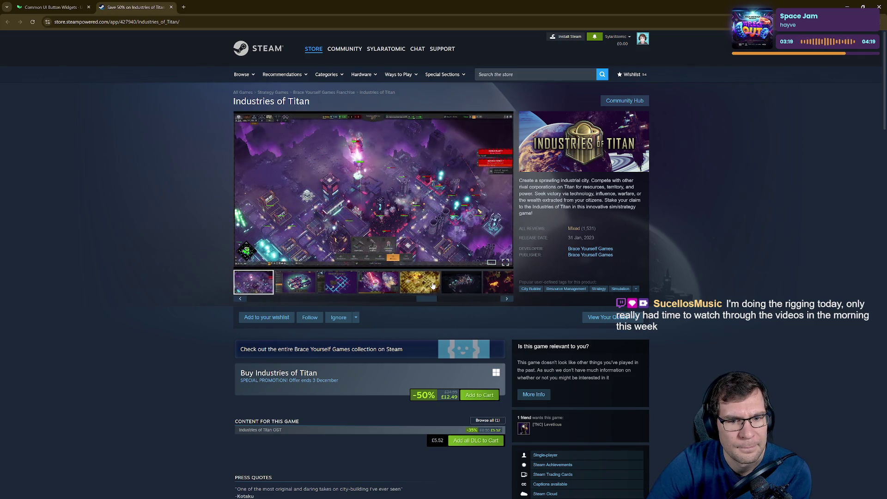
click(435, 287)
click(377, 283)
click(345, 285)
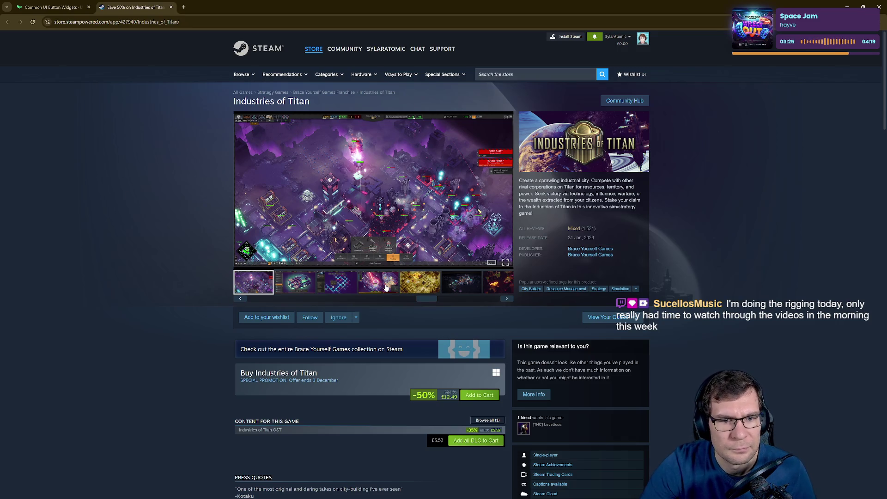
View the purple city screenshot full size and page ahead to the combat shot, 10 of 15.
click(406, 248)
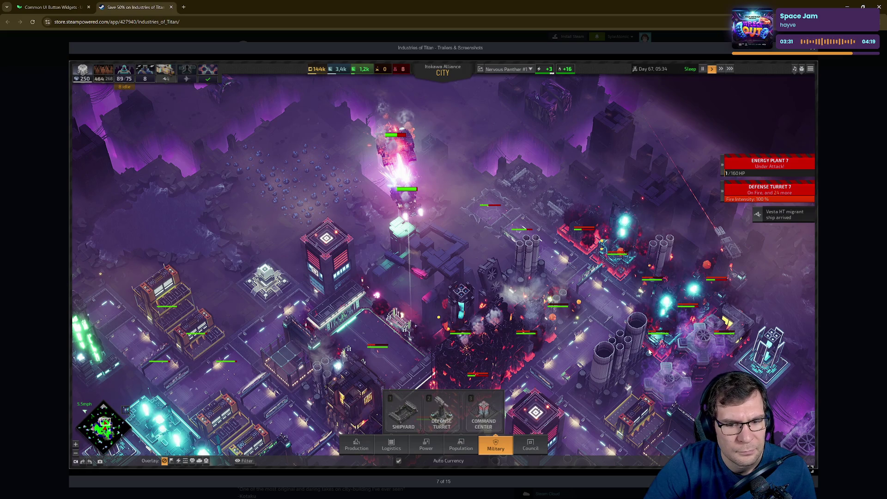
mouse_move(649, 351)
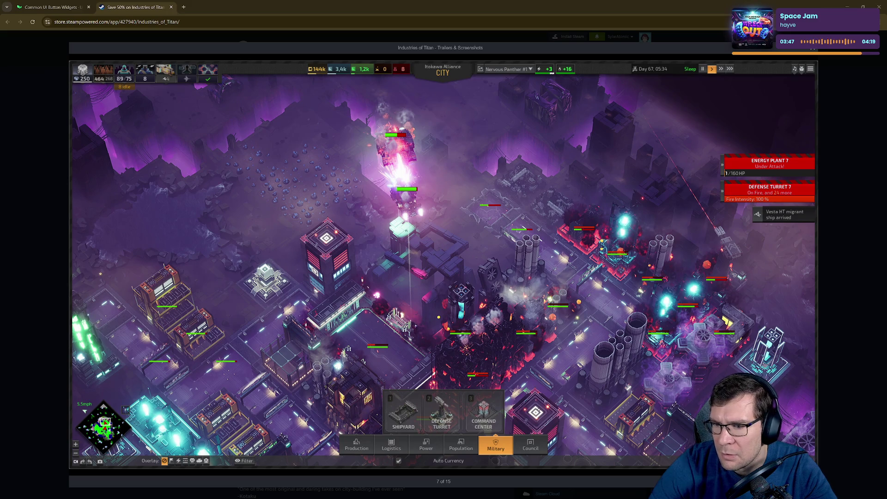
click(806, 266)
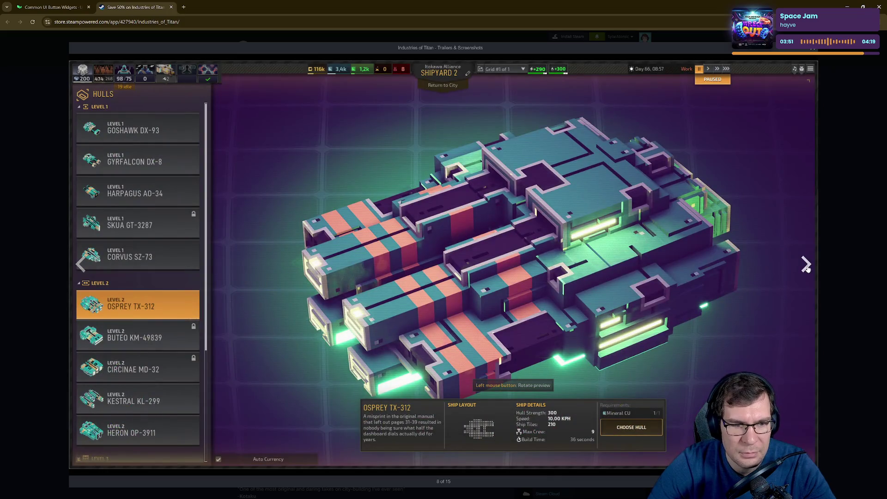
click(806, 266)
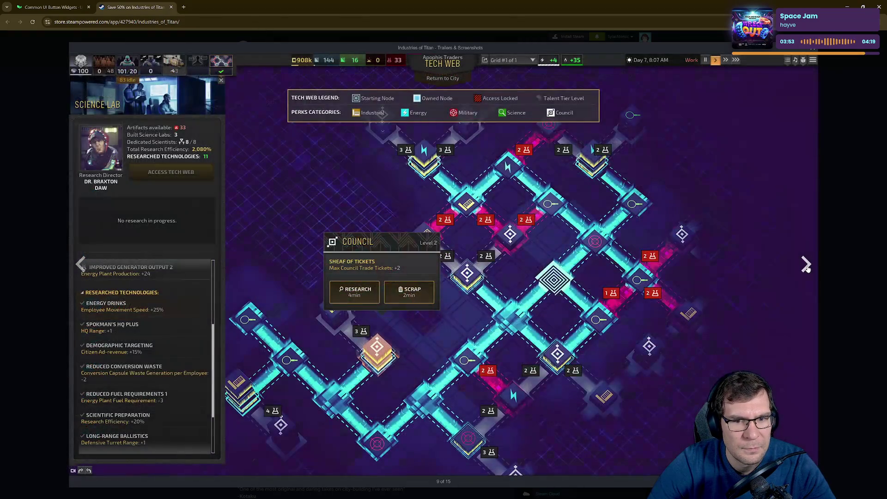
click(806, 266)
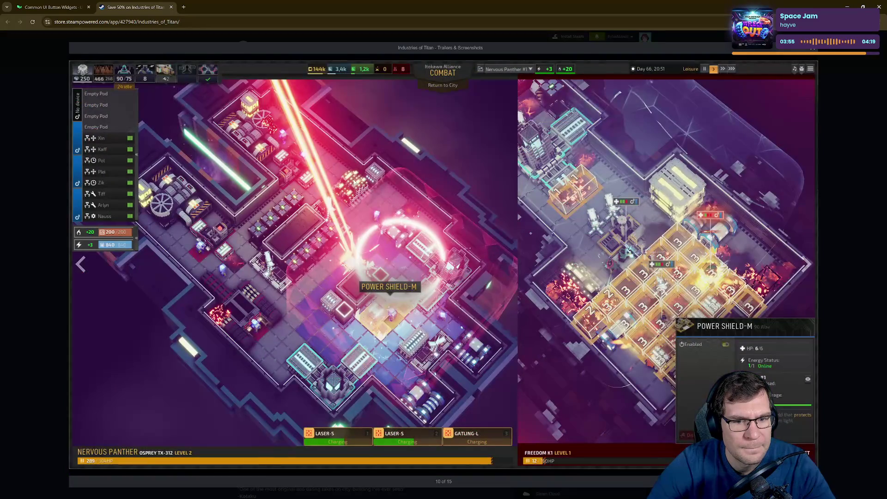
key(ctrl+shift+Tab)
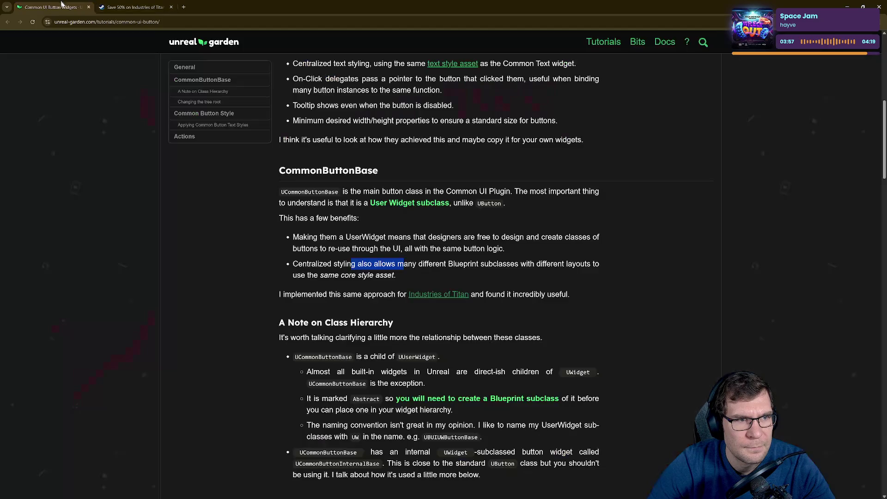
Read the class-hierarchy section, highlighting that CommonButtonBase is a child of UUserWidget and the built-in widgets phrase.
scroll(432, 254, down, 1)
drag(397, 288, 415, 490)
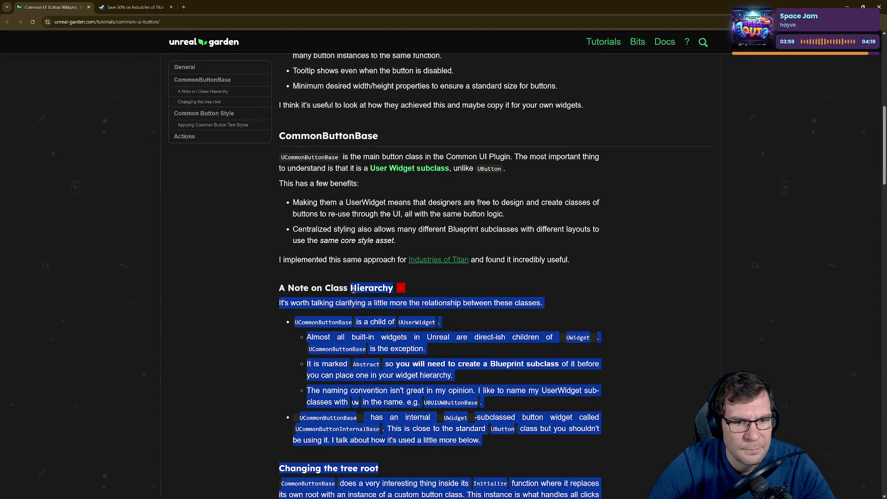
click(388, 322)
drag(357, 322, 436, 322)
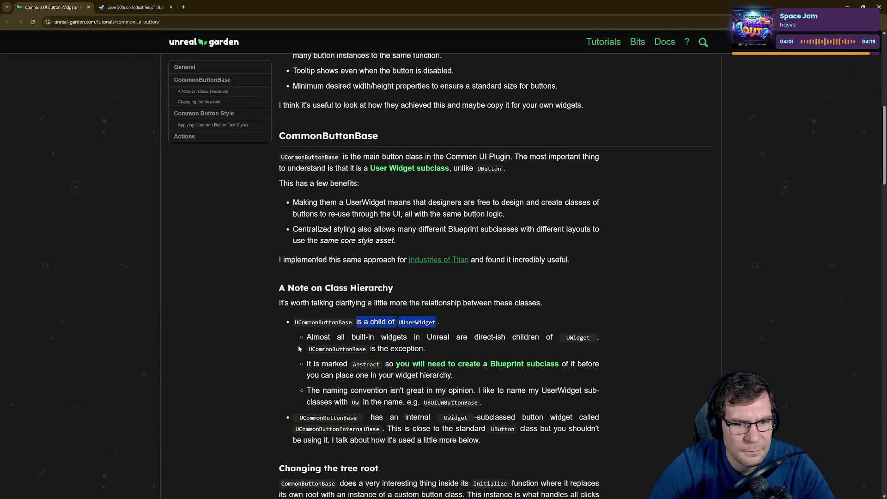
drag(305, 340, 435, 340)
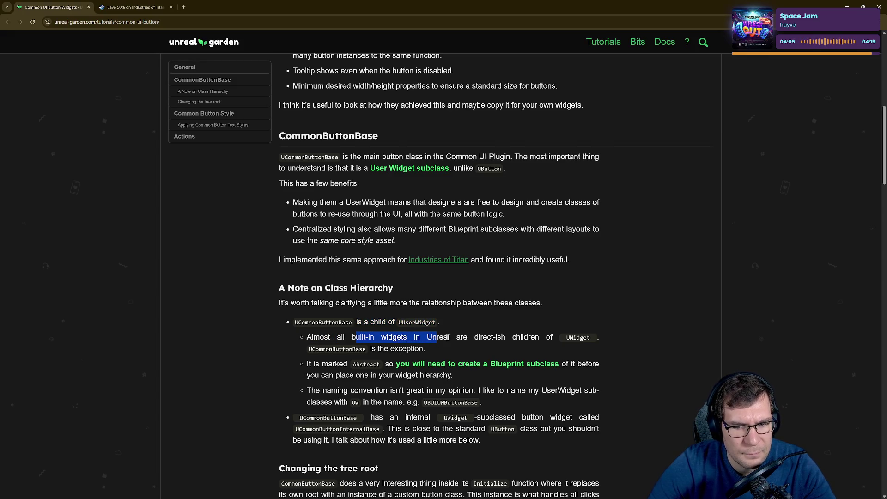
drag(308, 350, 363, 350)
Highlight the notes that the class is Abstract, the widget hierarchy, and the UW naming prefix convention.
scroll(364, 349, down, 1)
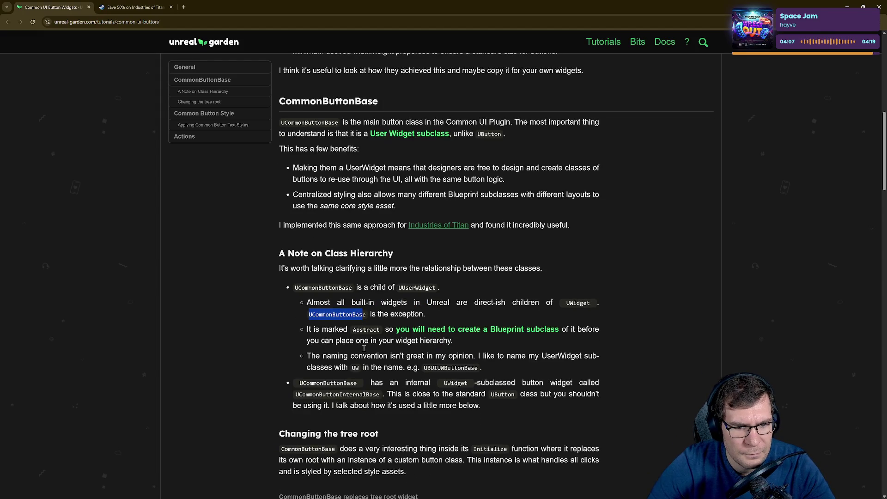
drag(304, 331, 474, 330)
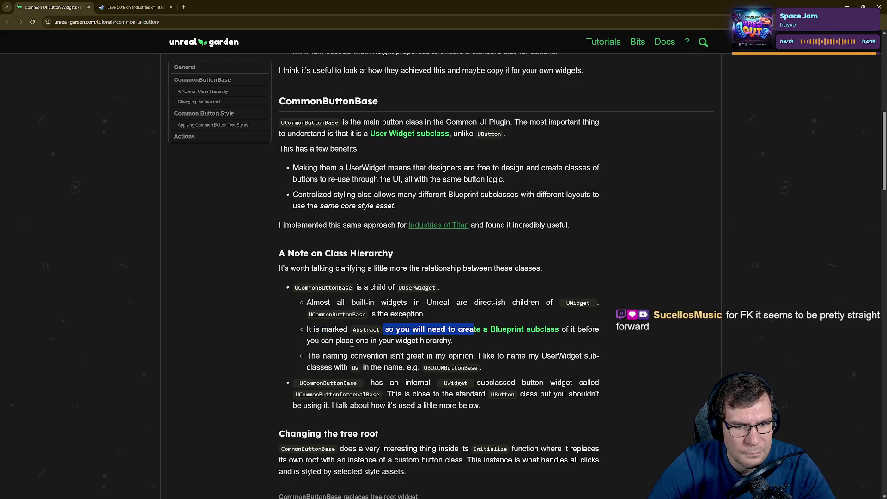
drag(356, 341, 413, 341)
drag(306, 355, 528, 357)
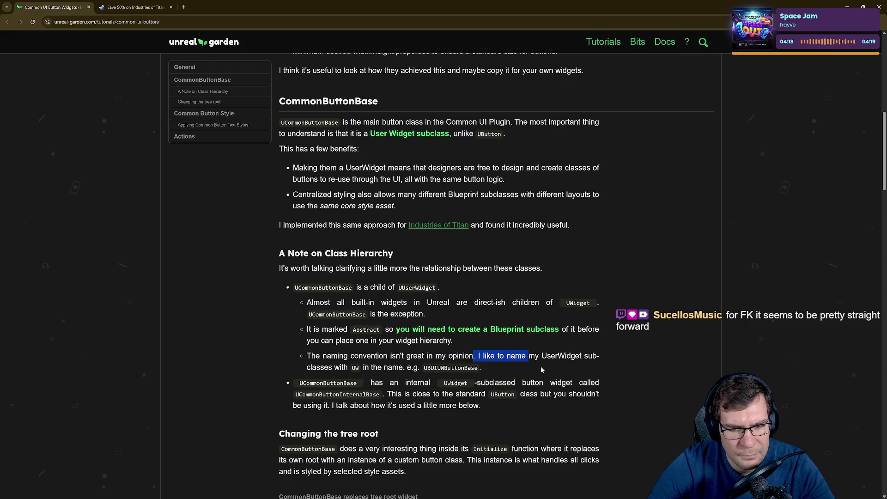
drag(321, 368, 437, 383)
scroll(486, 376, down, 1)
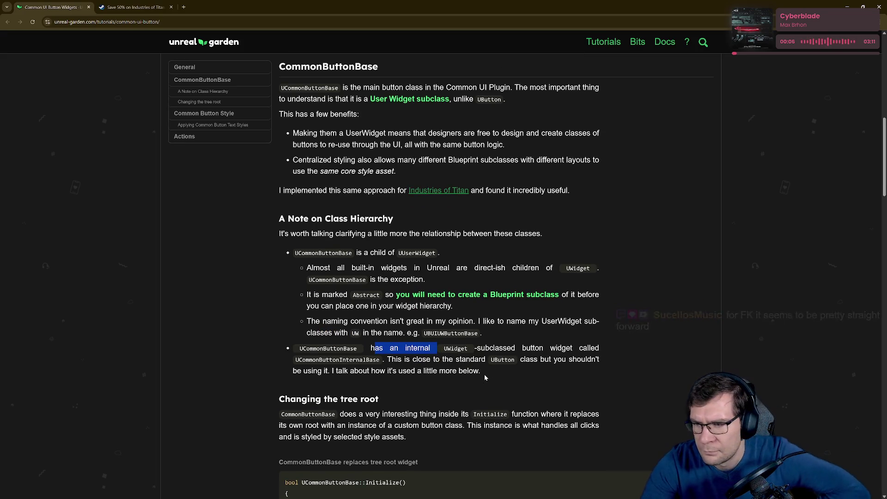